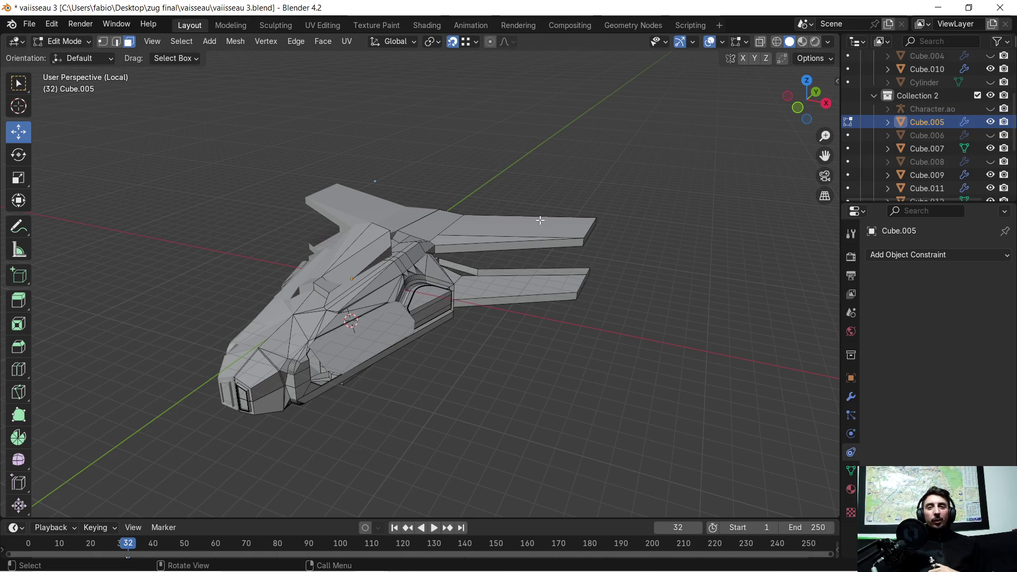
# Bring up the Windows Start menu over Blender's spaceship scene in vaiisseau 3.blend.
pyautogui.press('super')
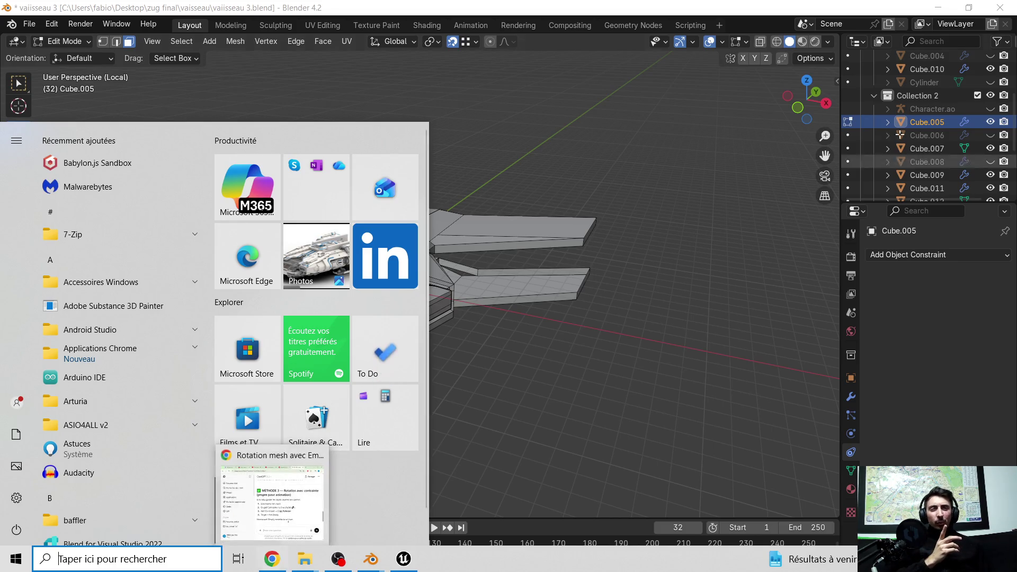
# Minimise Blender and dismiss the Start menu so the Windows desktop shows.
pyautogui.click(938, 7)
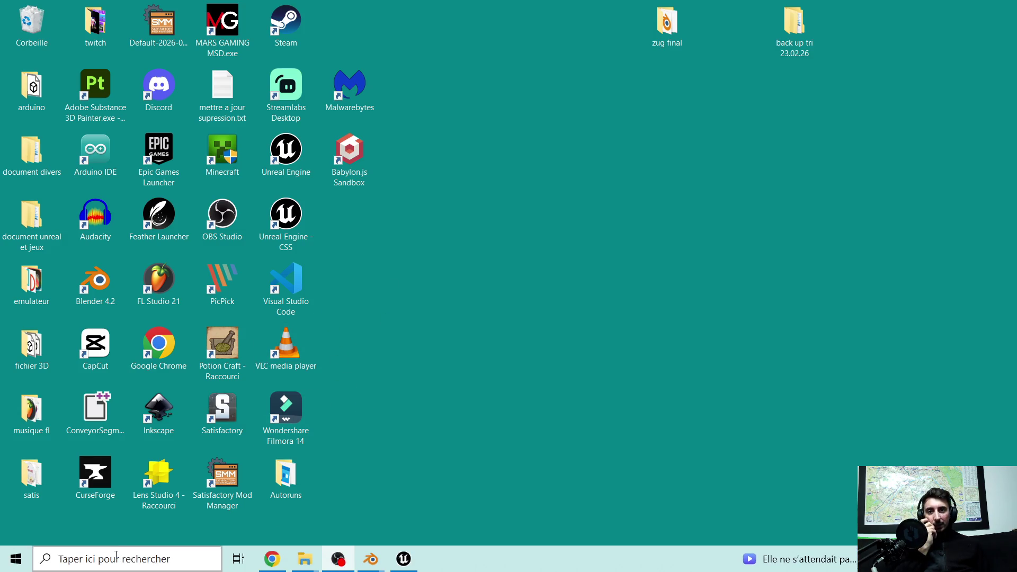
# Search Windows for 'fluther', dismiss the results, and reopen an empty Windows Search.
pyautogui.click(115, 556)
pyautogui.write('flut')
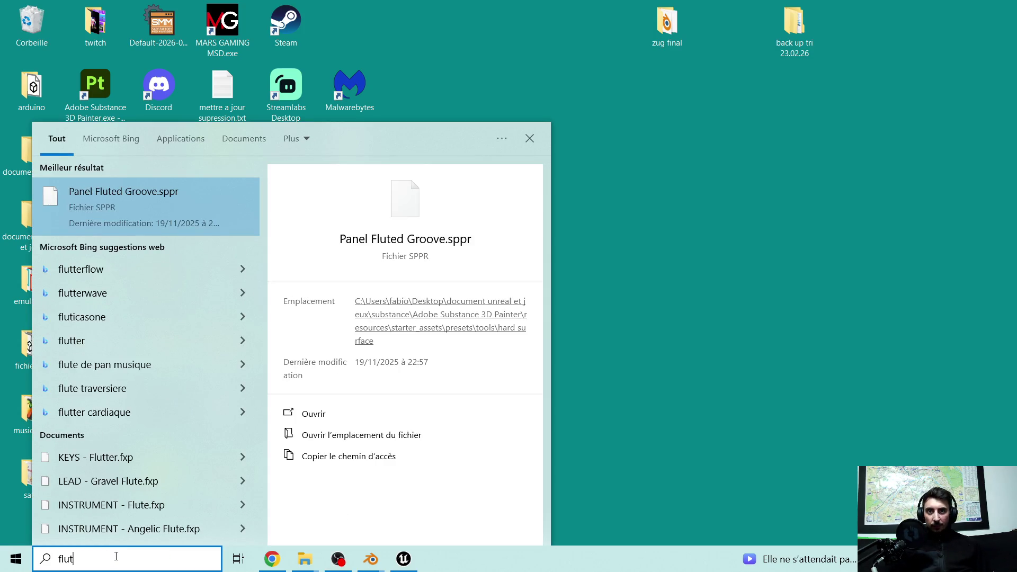
pyautogui.write('h')
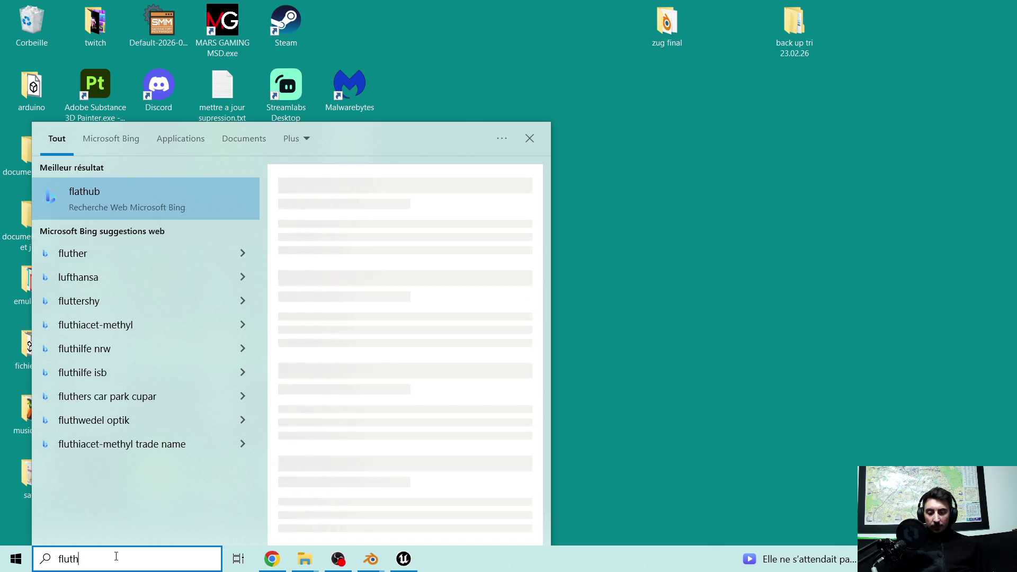
pyautogui.write('er')
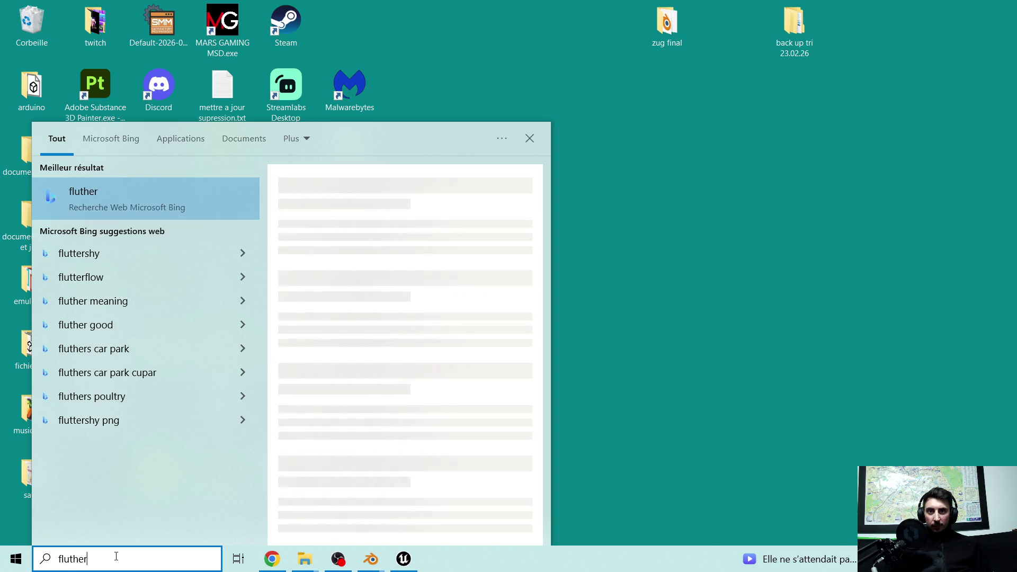
pyautogui.click(751, 412)
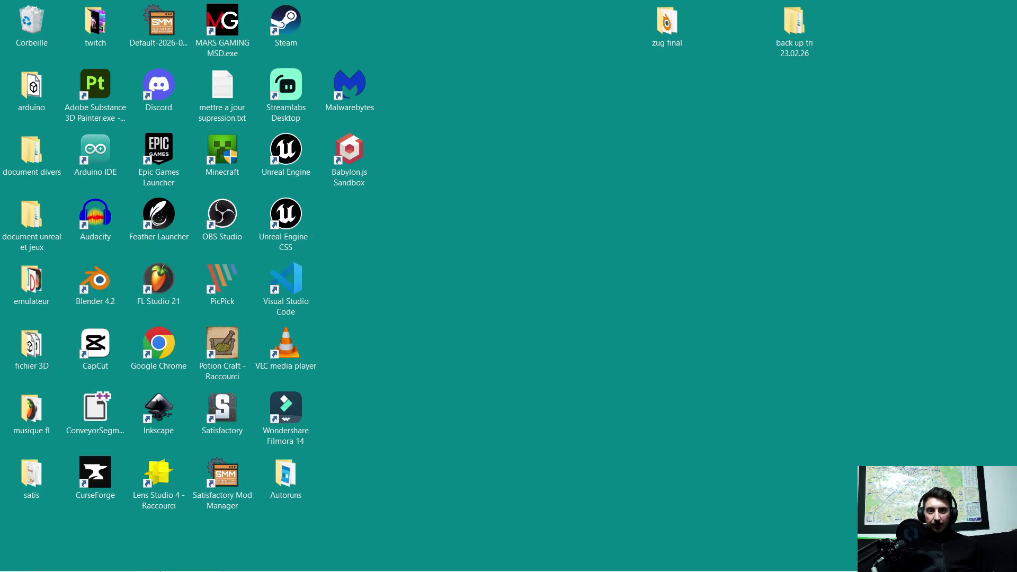
pyautogui.click(96, 560)
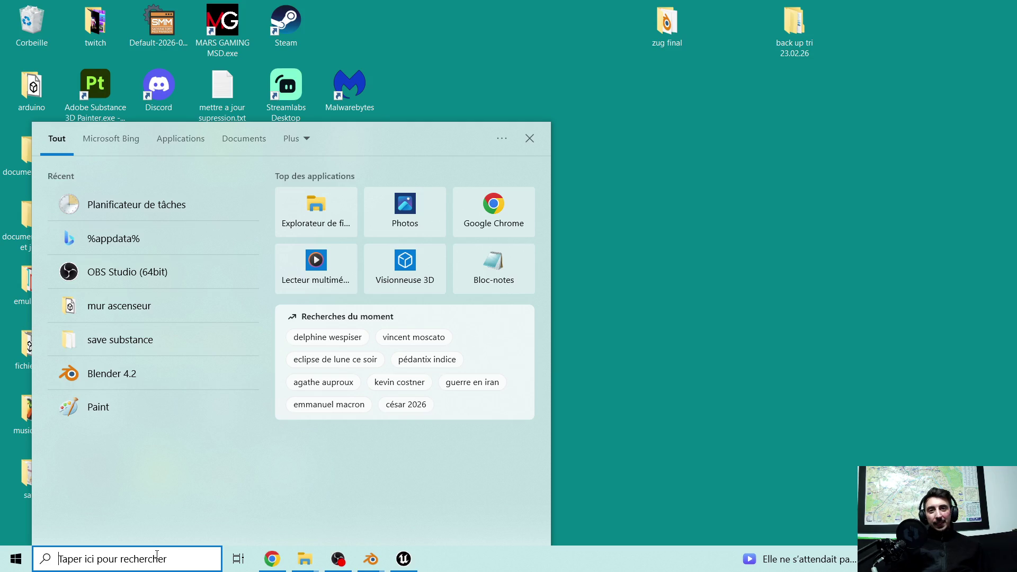
pyautogui.click(730, 432)
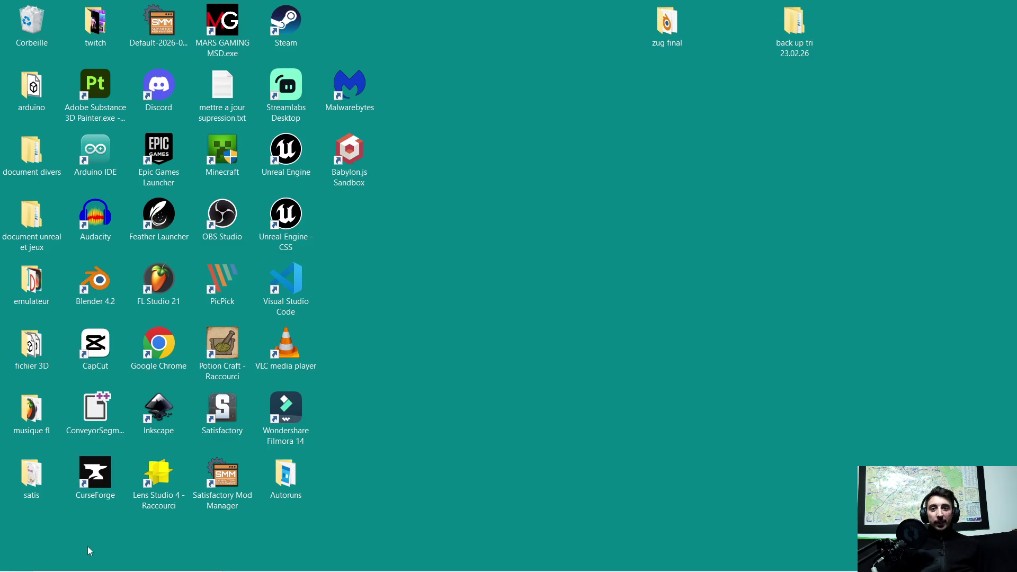
pyautogui.click(104, 566)
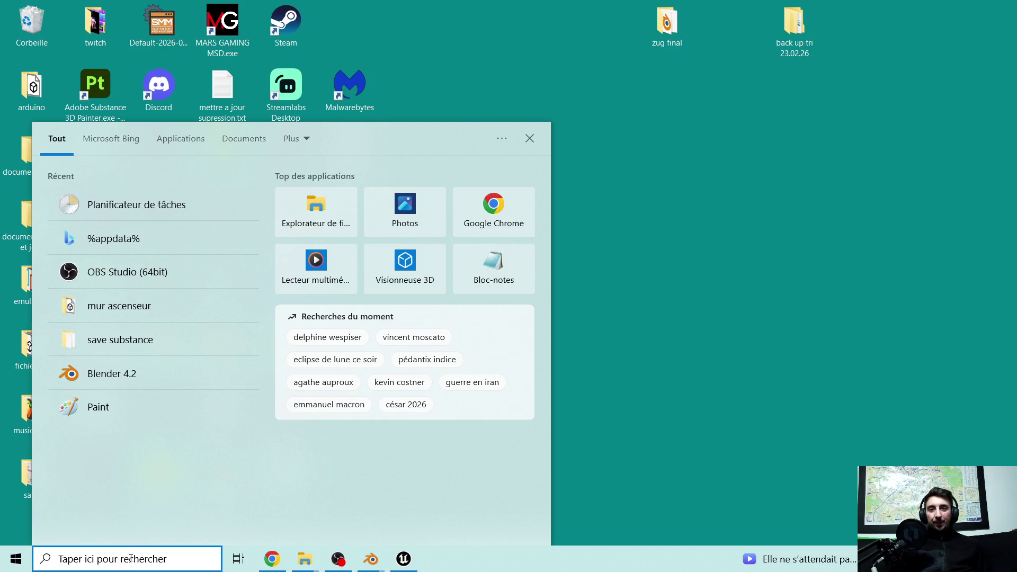
# Open %appdata% in Explorer, browse the Roaming folder, then go up to AppData.
pyautogui.write('%a')
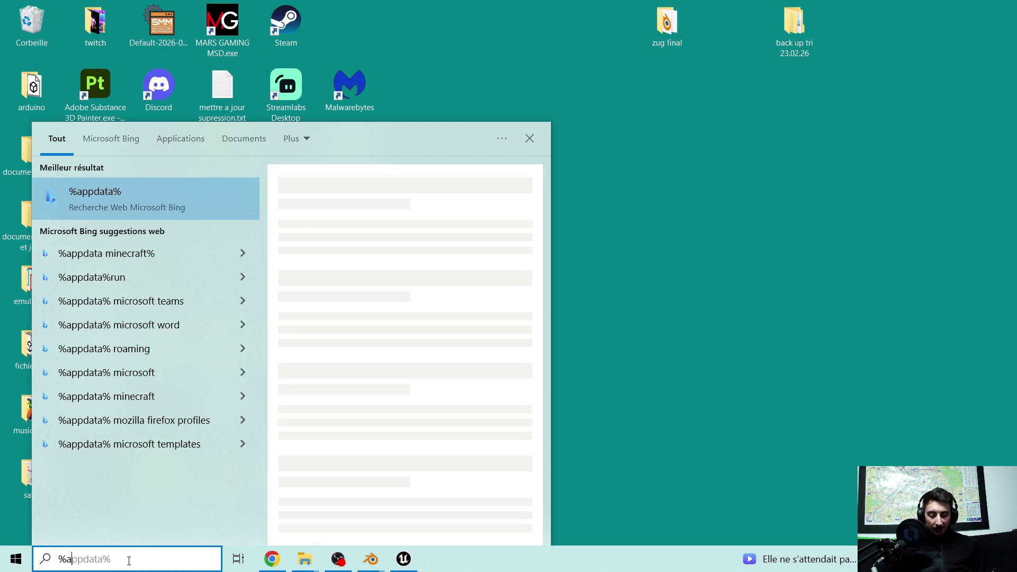
pyautogui.write('ppdata%')
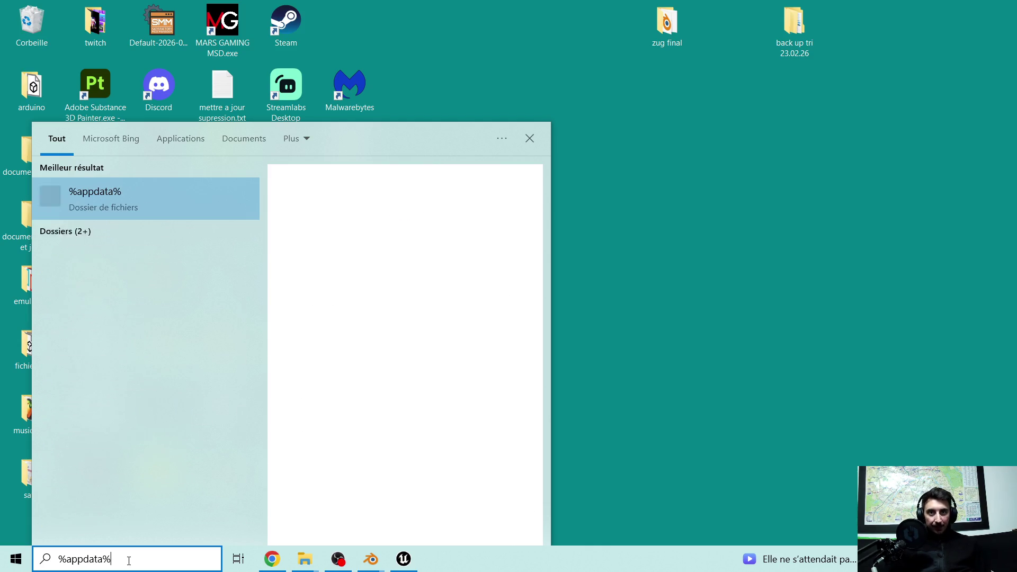
pyautogui.press('Return')
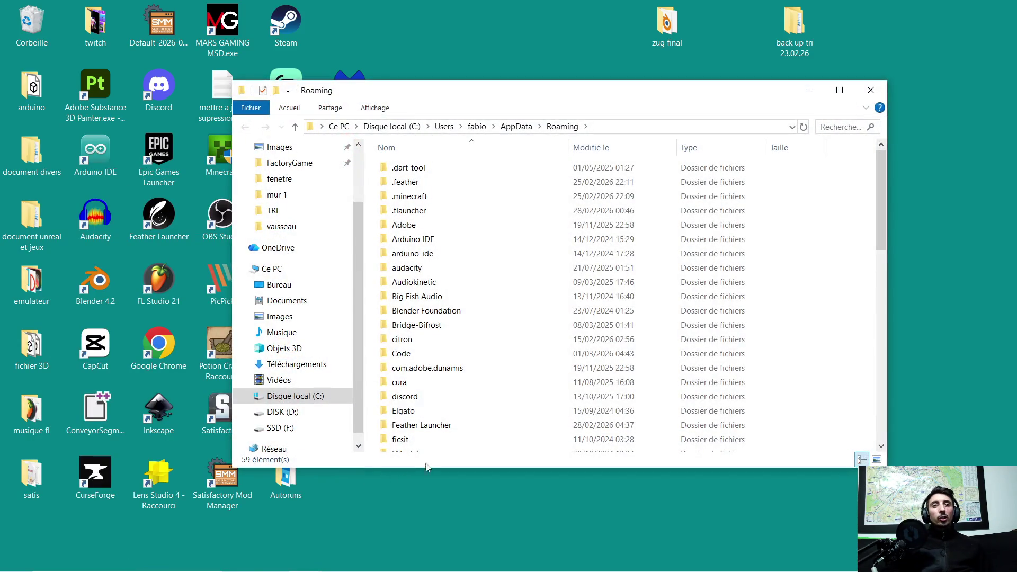
pyautogui.scroll(-4, 477, 318)
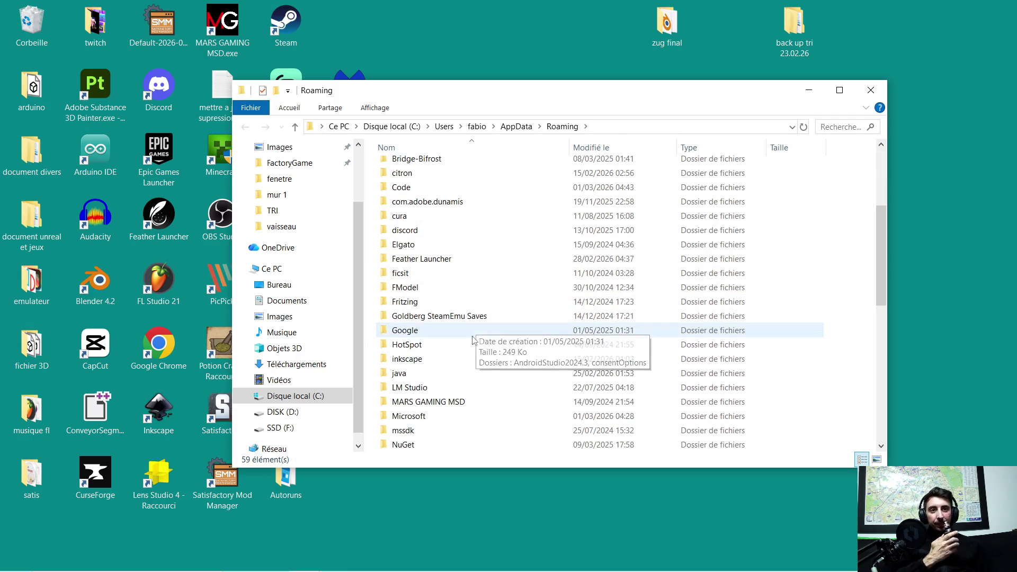
pyautogui.scroll(-1, 462, 372)
pyautogui.scroll(-2, 461, 381)
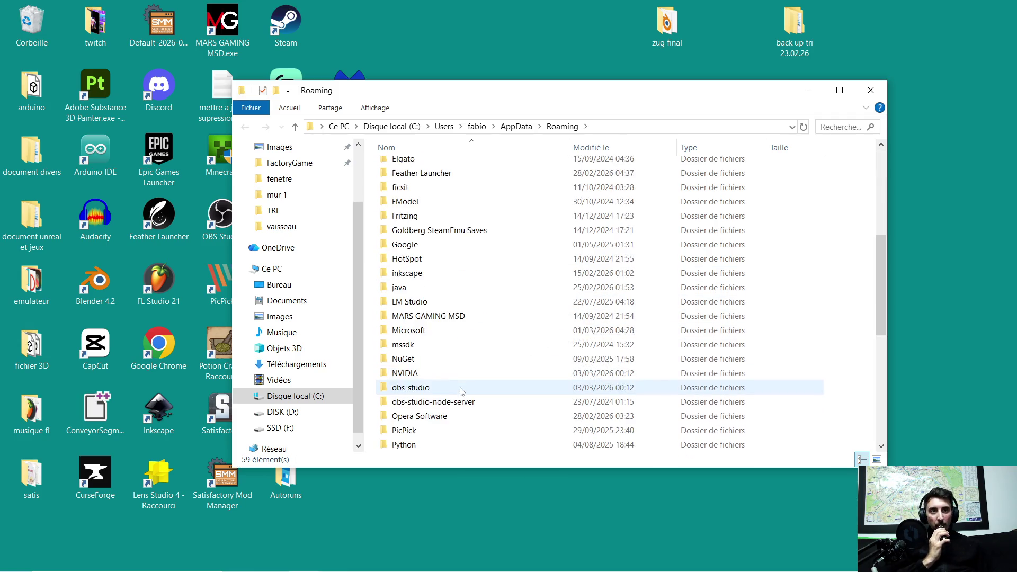
pyautogui.scroll(-1, 456, 407)
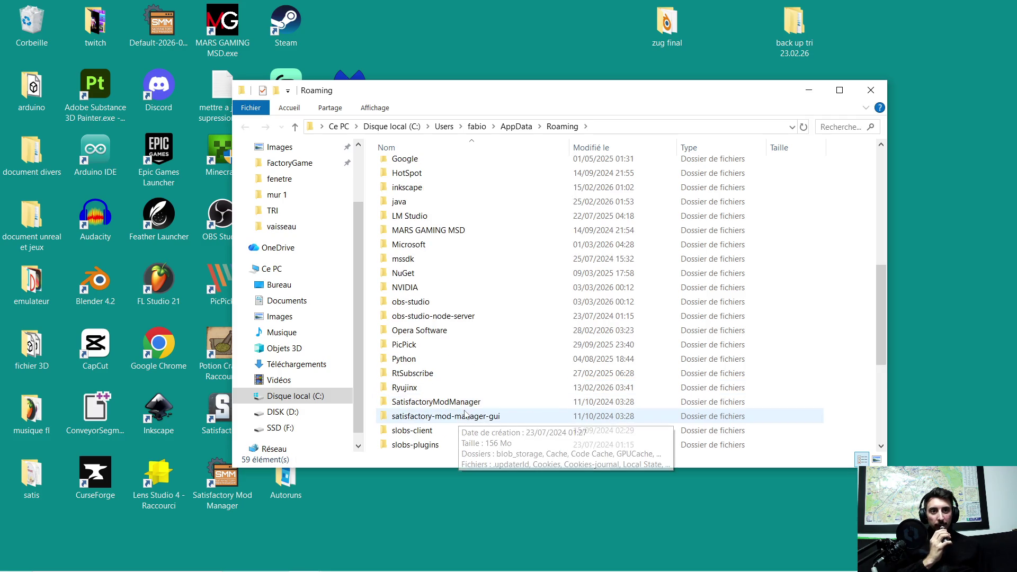
pyautogui.scroll(-1, 461, 412)
pyautogui.scroll(-1, 465, 414)
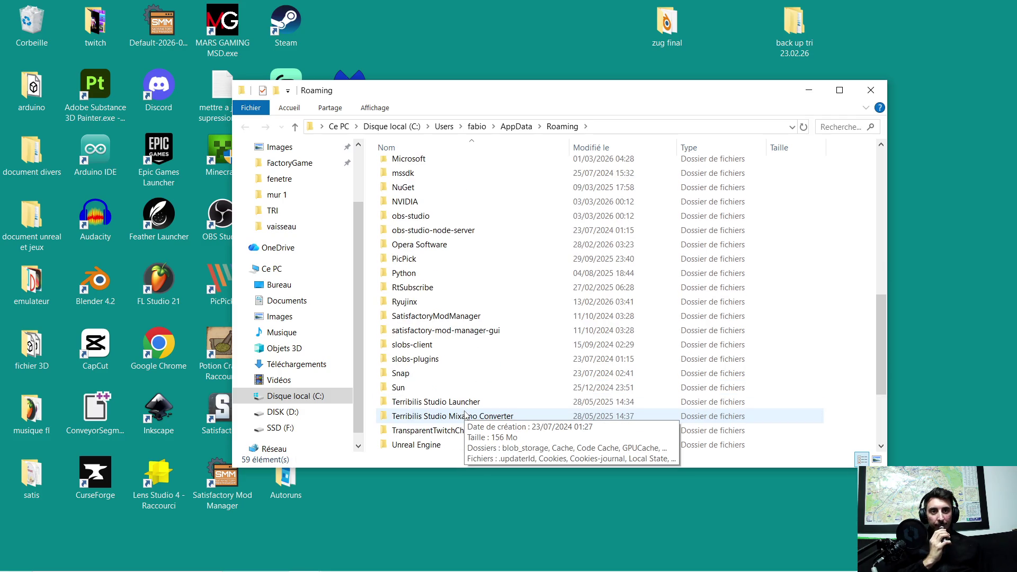
pyautogui.scroll(-1, 465, 413)
pyautogui.scroll(-2, 471, 421)
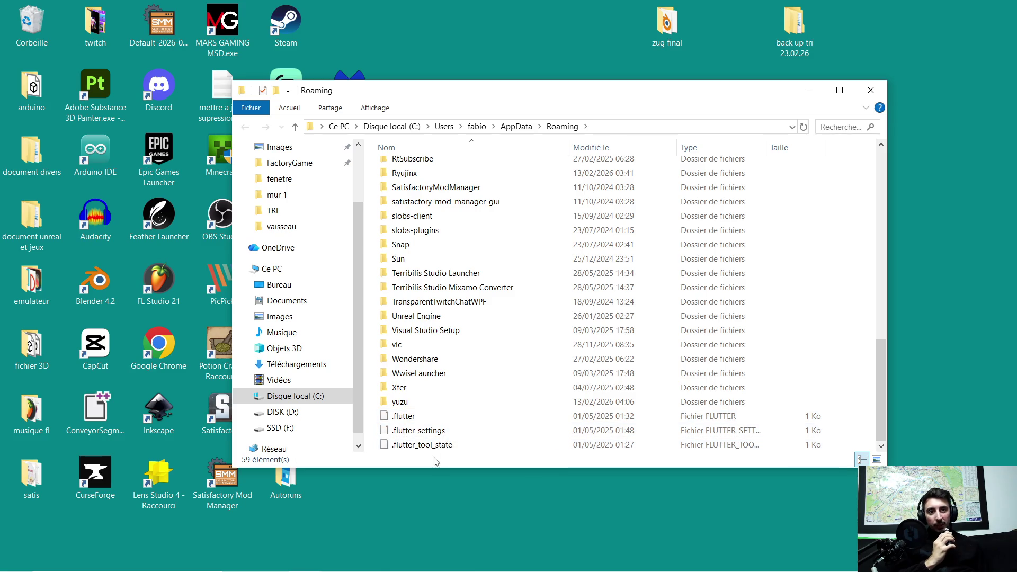
pyautogui.click(516, 126)
# Open the AppData Local folder and scroll to the bottom of its list.
pyautogui.doubleClick(403, 168)
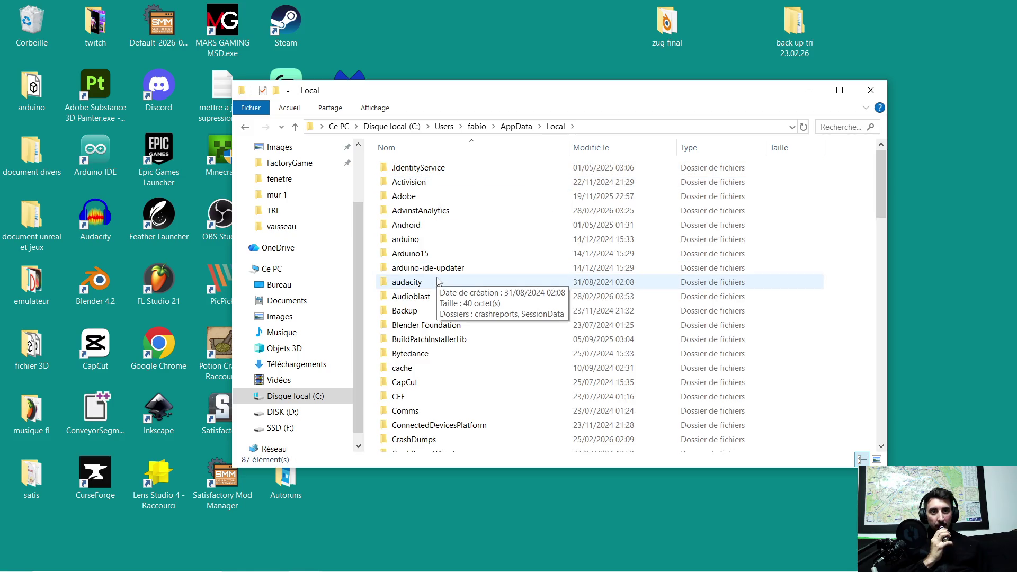
pyautogui.scroll(-5, 439, 343)
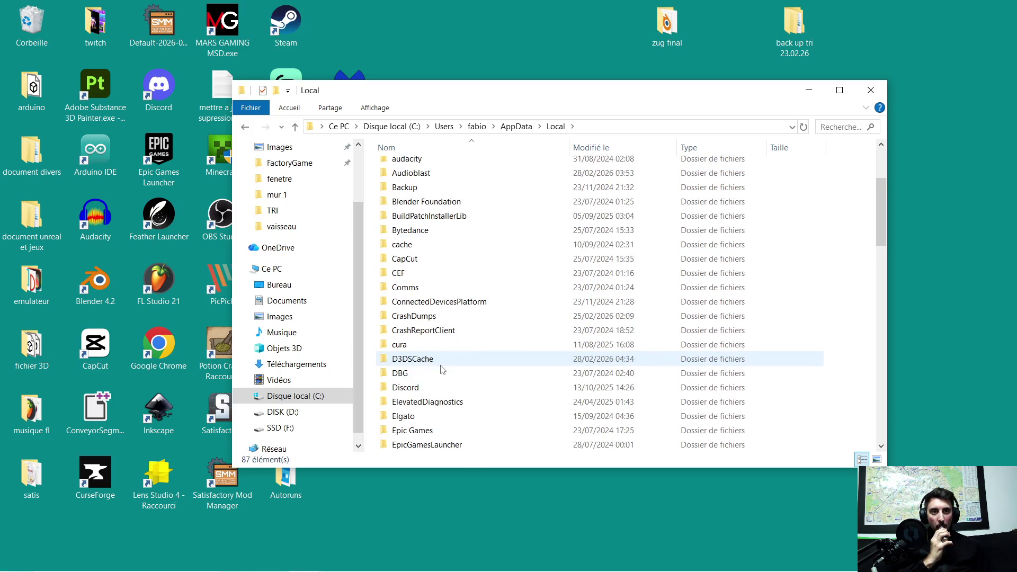
pyautogui.scroll(-1, 452, 391)
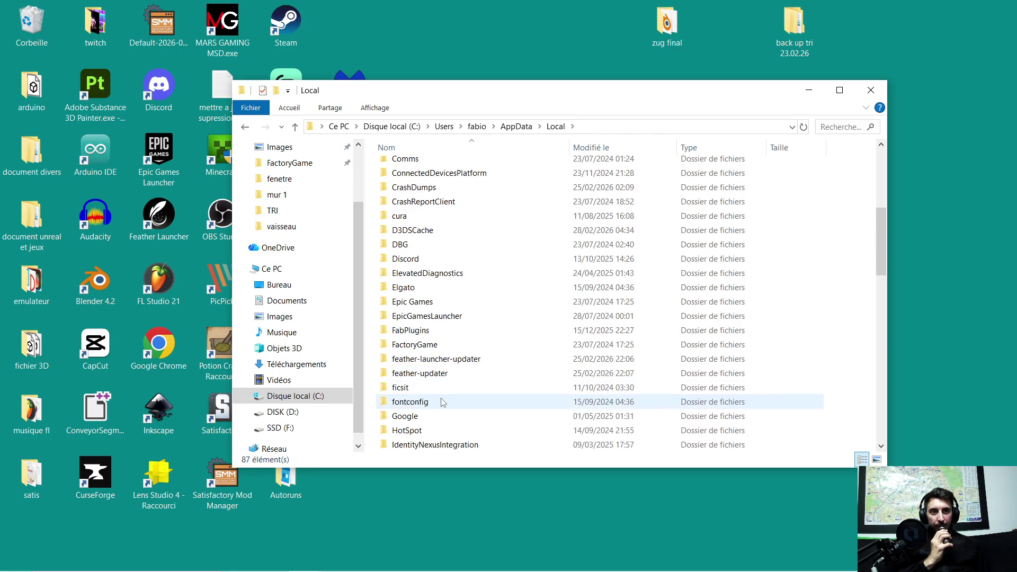
pyautogui.scroll(-13, 445, 413)
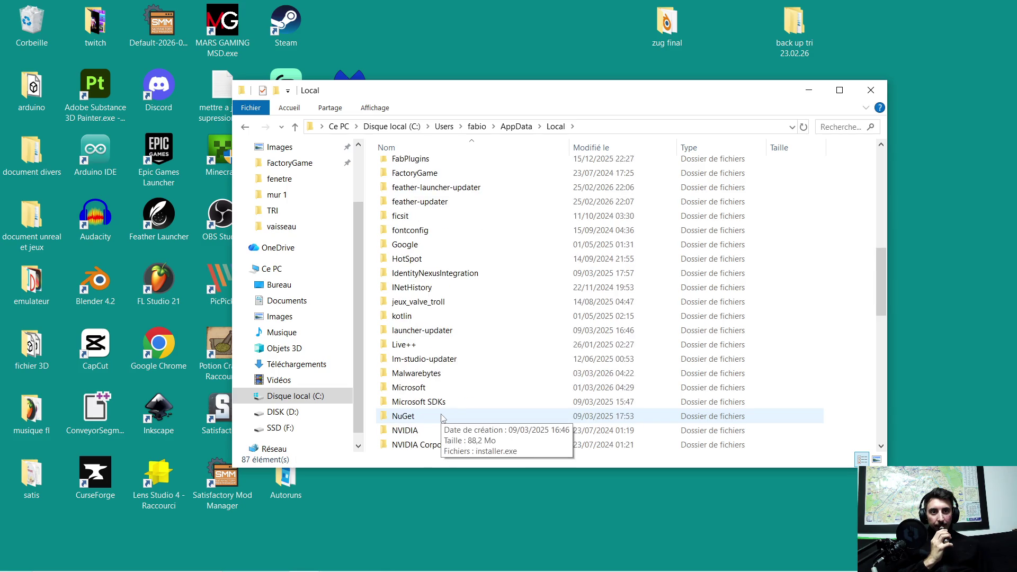
pyautogui.scroll(-3, 453, 404)
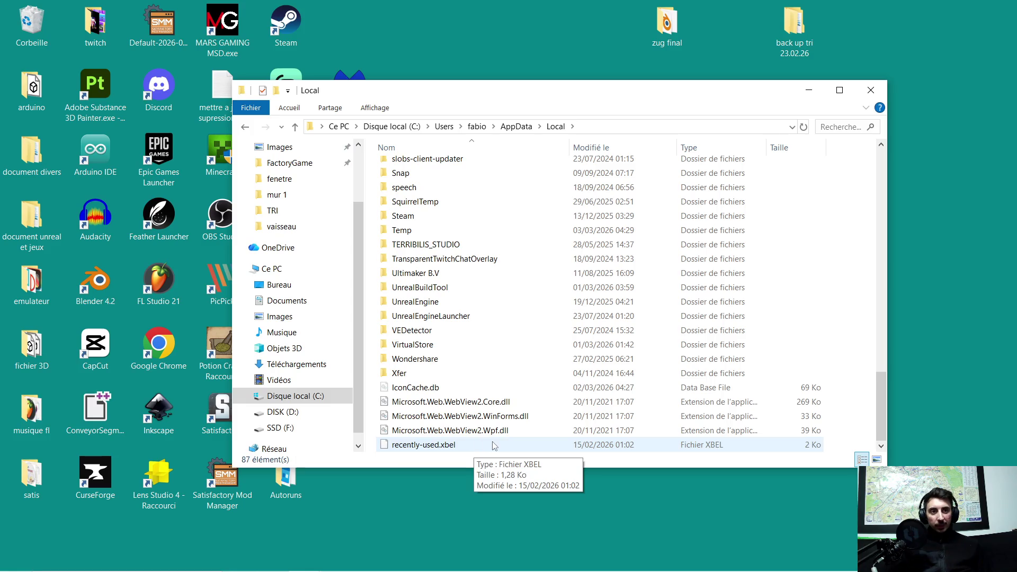
# Select files from recently-used.xbel up to IconCache.db, then close the Explorer window.
pyautogui.click(452, 447)
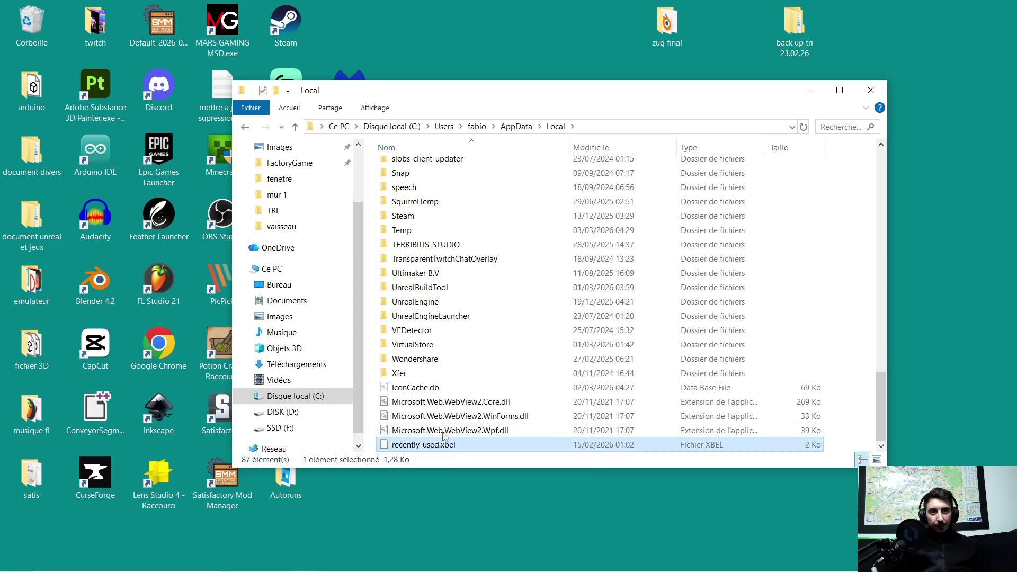
pyautogui.keyDown('shift'); pyautogui.click(437, 394); pyautogui.keyUp('shift')
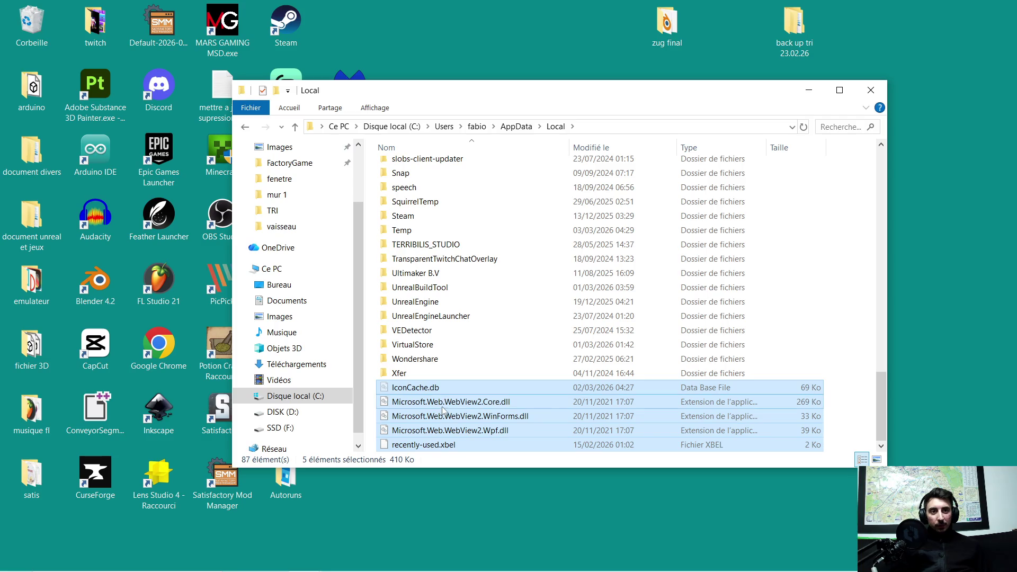
pyautogui.click(809, 90)
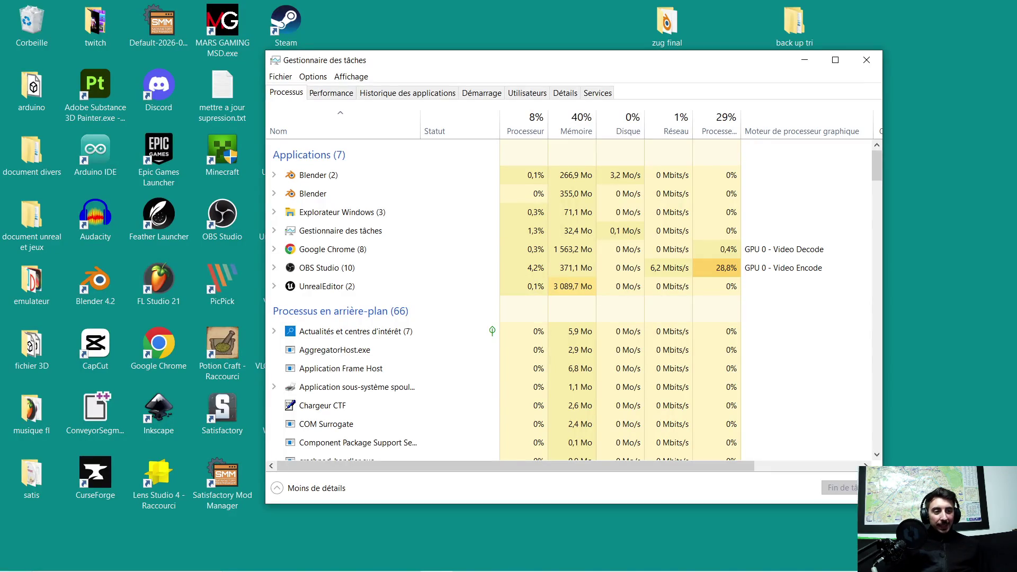
pyautogui.moveTo(576, 66); pyautogui.dragTo(1016, 59)
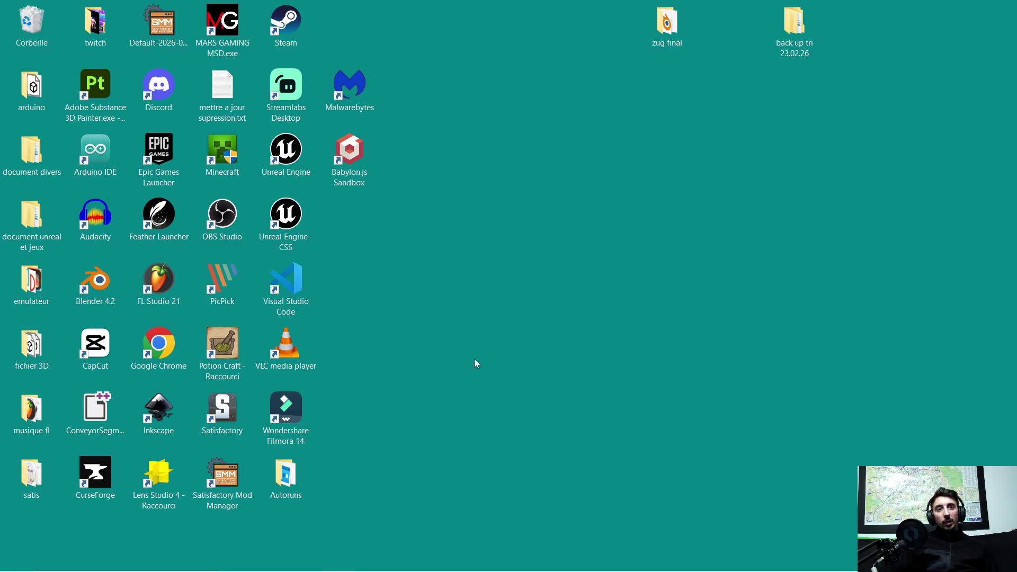
pyautogui.moveTo(355, 546)
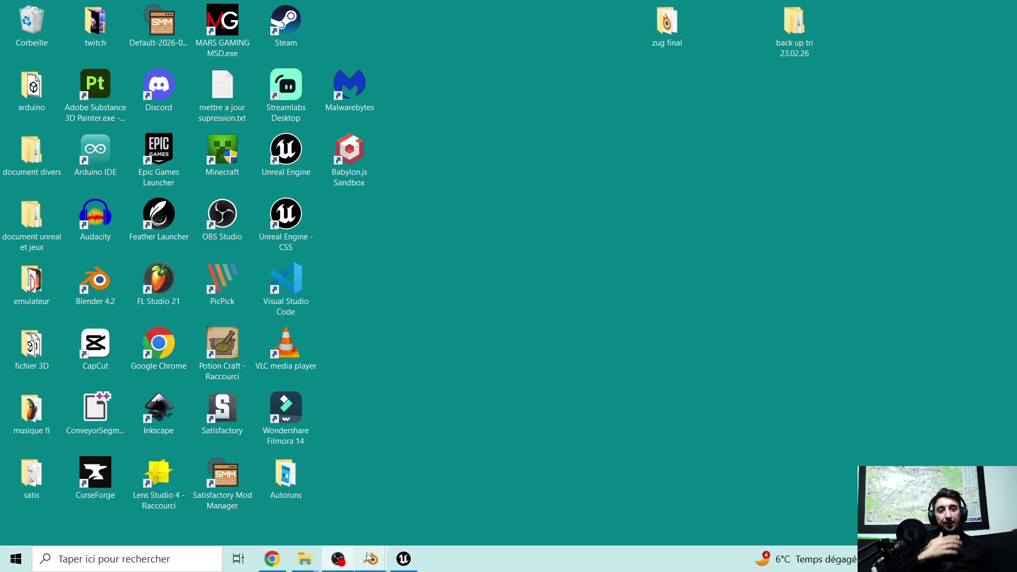
# Minimise the empty test project editor and launch Unreal Engine from its desktop shortcut.
pyautogui.moveTo(403, 558)
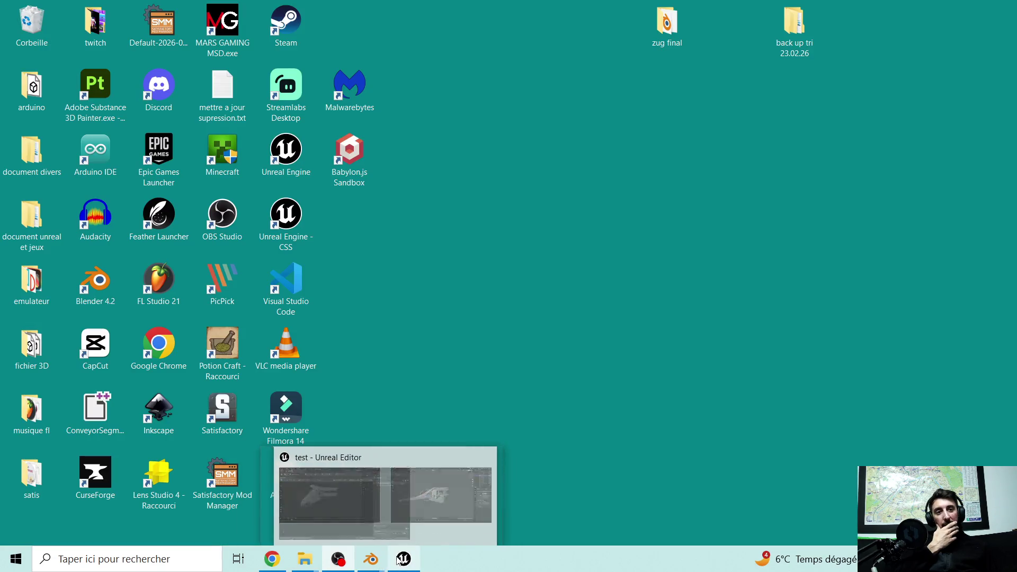
pyautogui.click(459, 468)
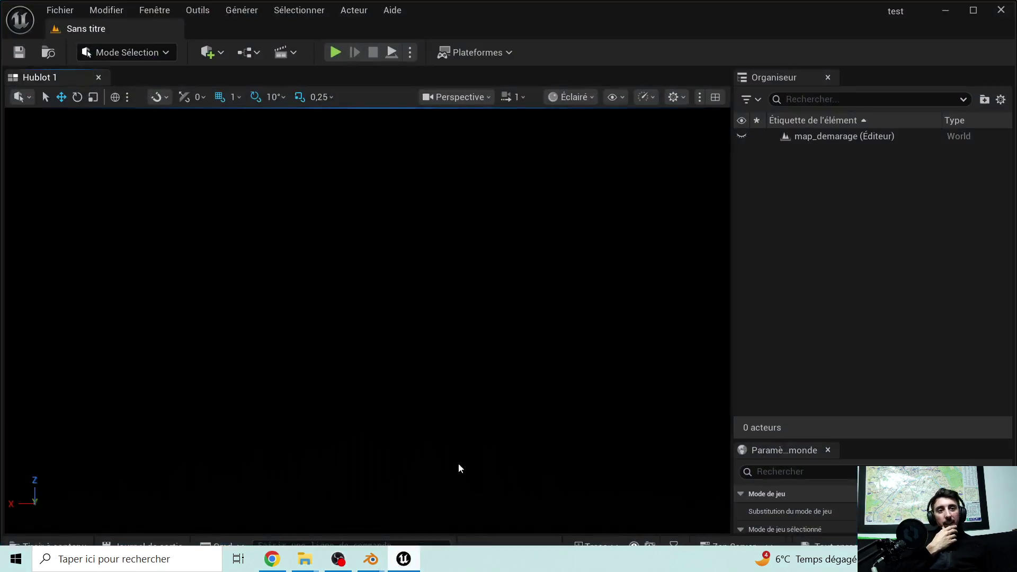
pyautogui.click(956, 14)
pyautogui.doubleClick(286, 154)
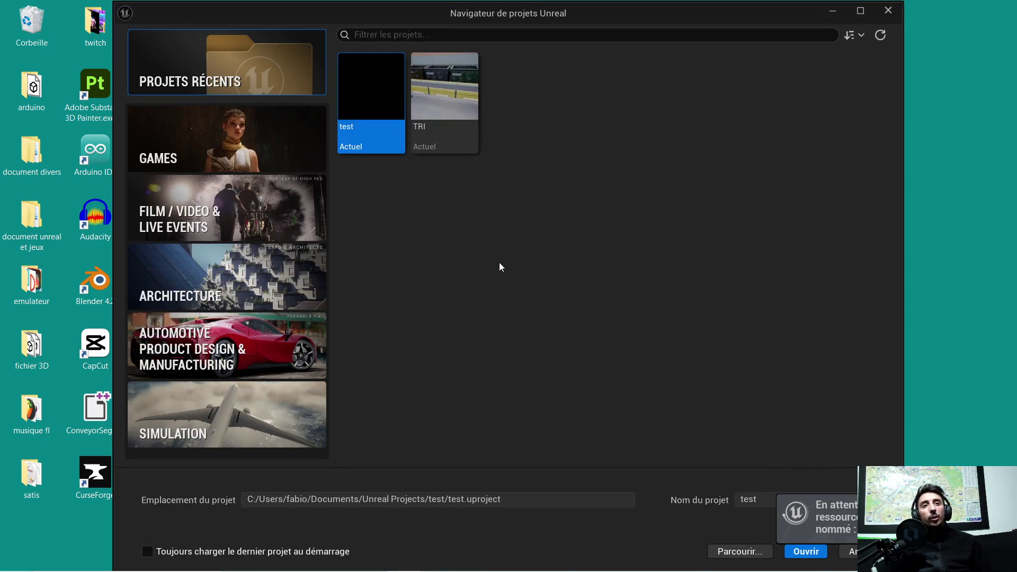
# Open the TRI project and Play In Editor on Lvl_FirstPerson with Alt+P.
pyautogui.doubleClick(435, 105)
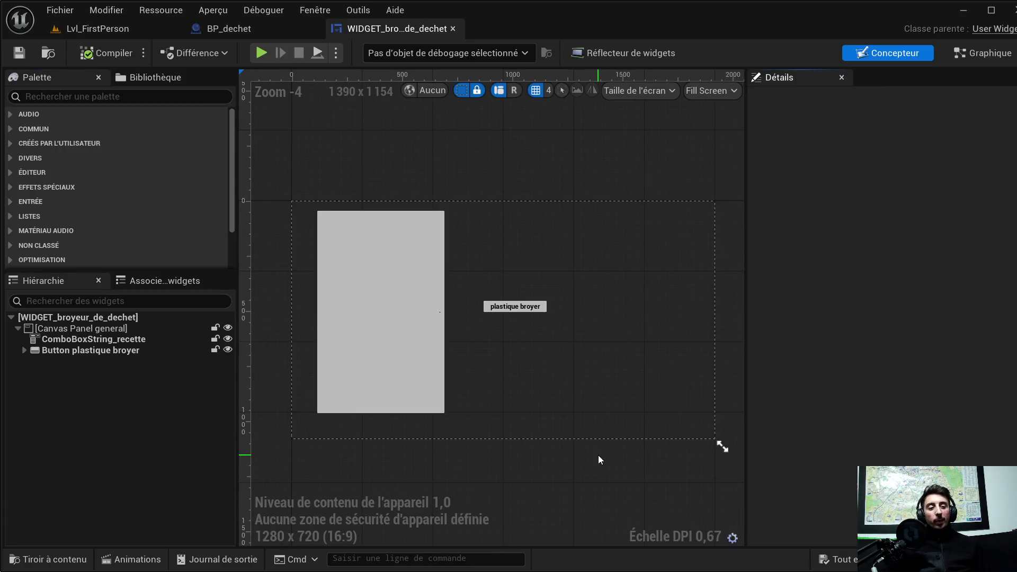
pyautogui.rightClick(118, 32)
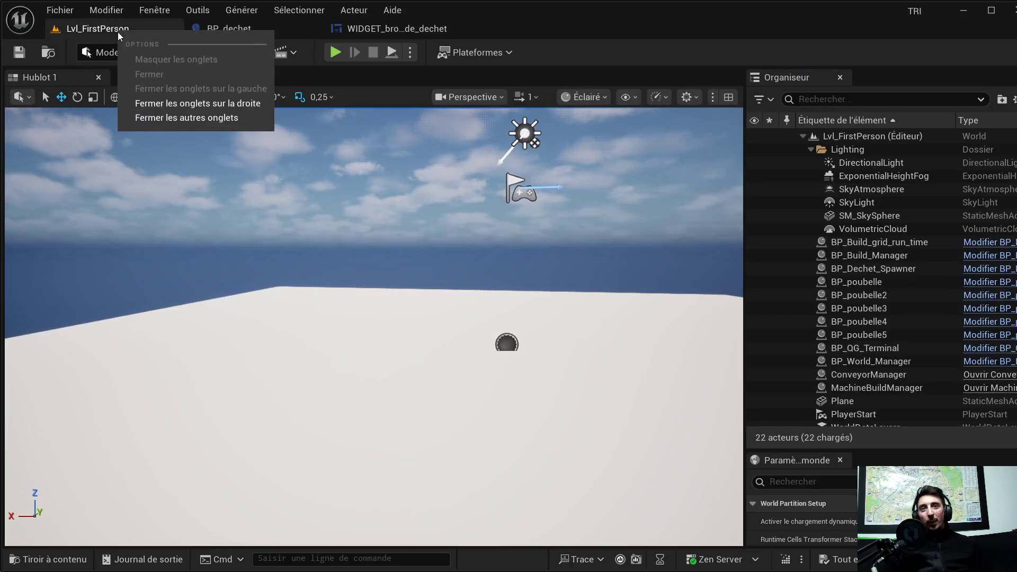
pyautogui.press('Escape')
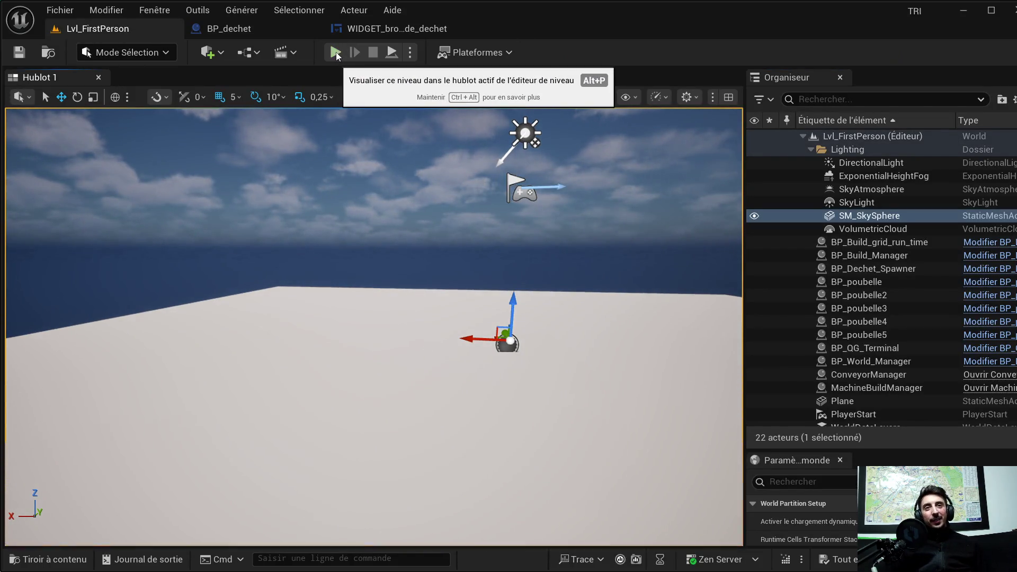
pyautogui.hotkey('alt', 'p')
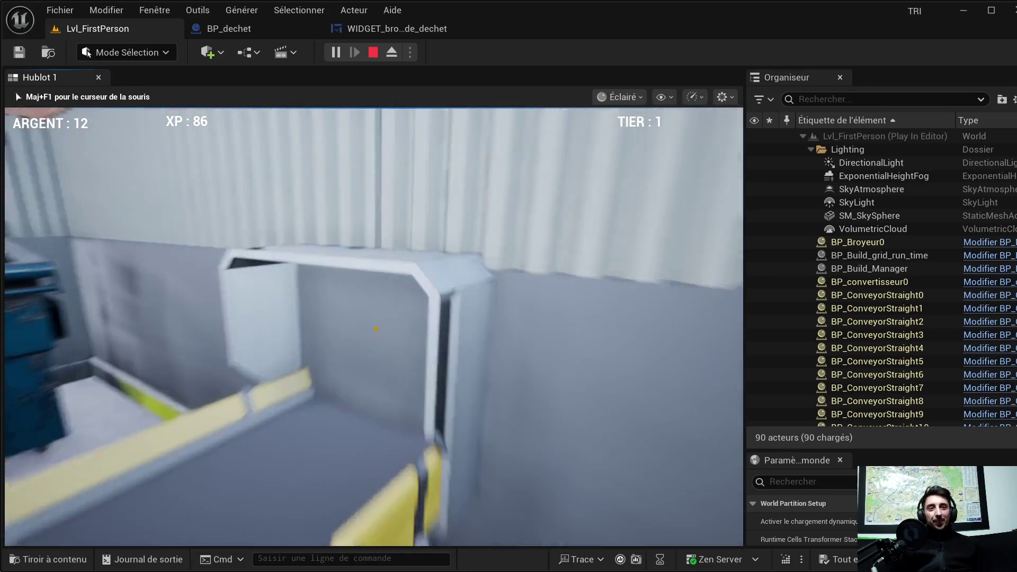
# Select and activate the recyclable waste contract at the machine.
pyautogui.press('e')
pyautogui.click(136, 341)
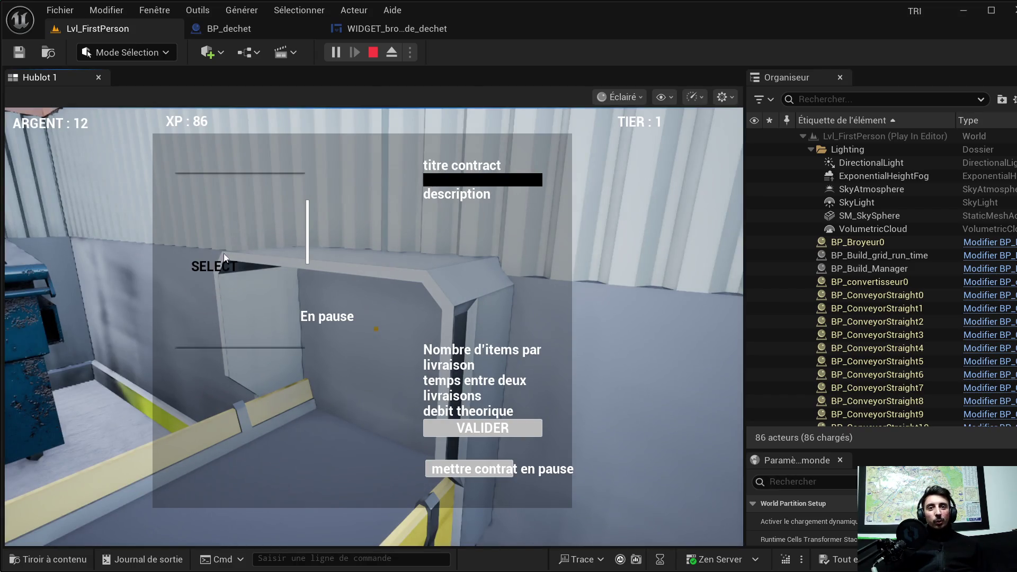
pyautogui.click(232, 266)
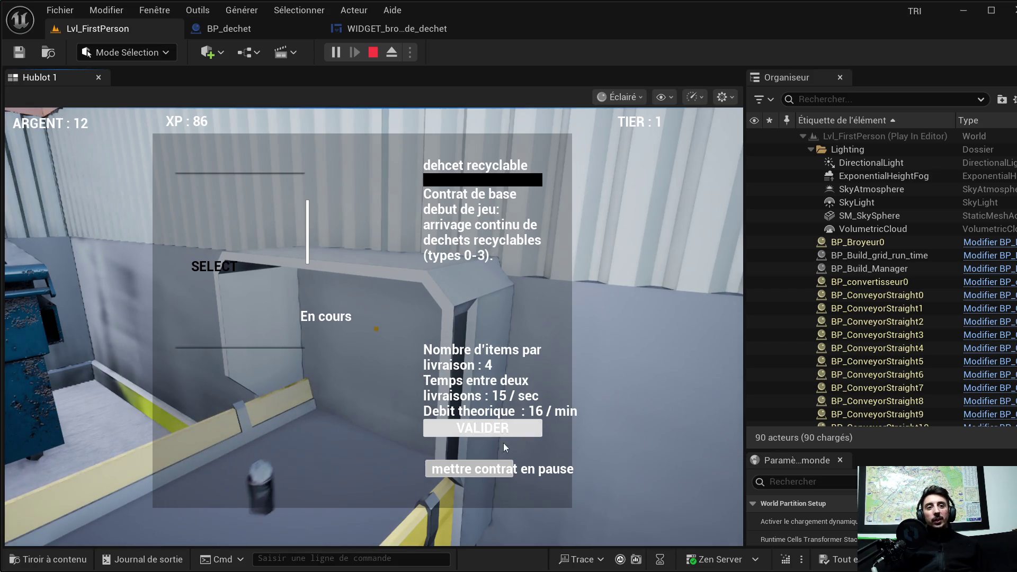
pyautogui.click(624, 392)
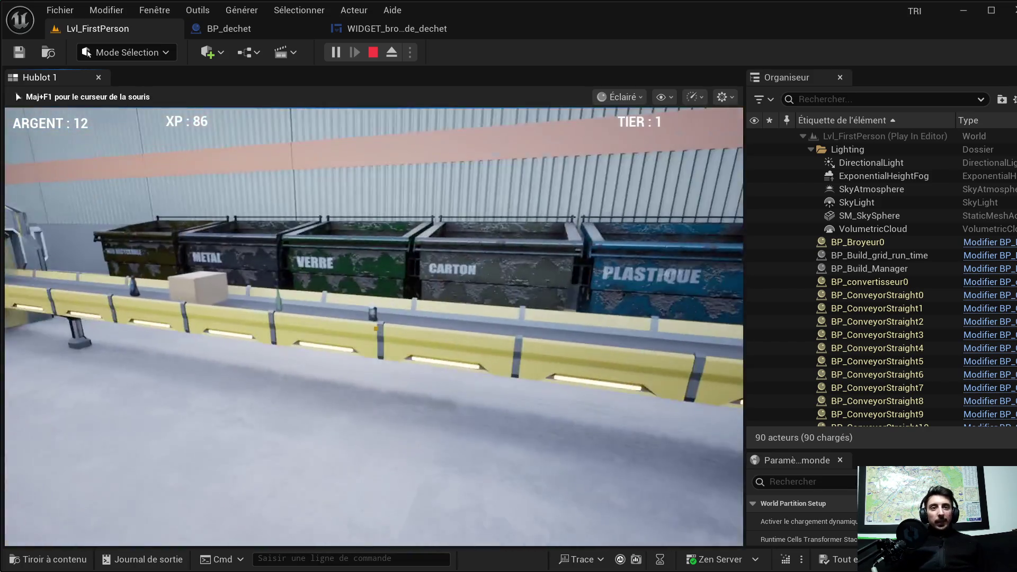
# Carry a cardboard box from the belt into the CARTON bin, raising ARGENT to 14.
pyautogui.press('w')
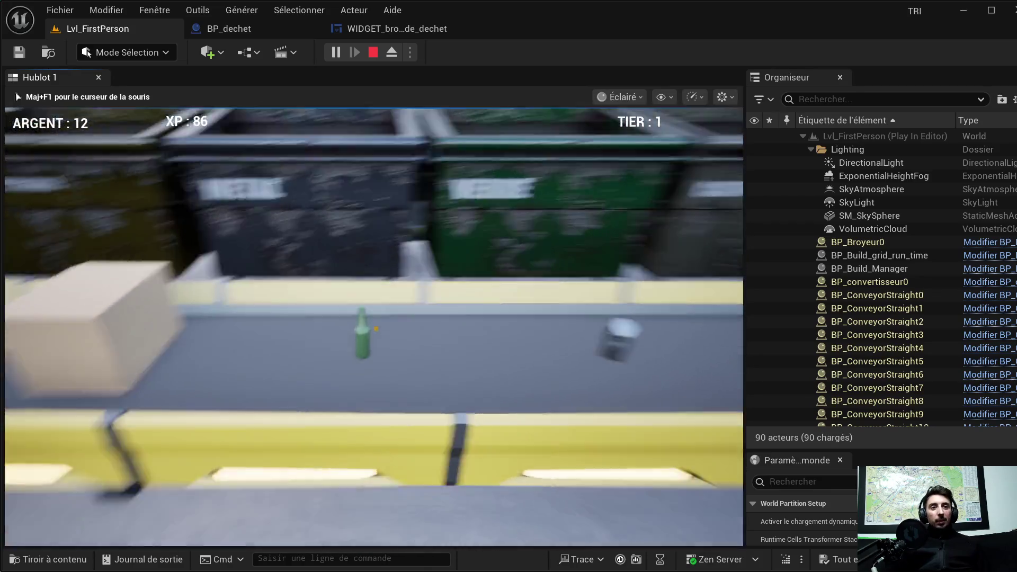
pyautogui.press('e')
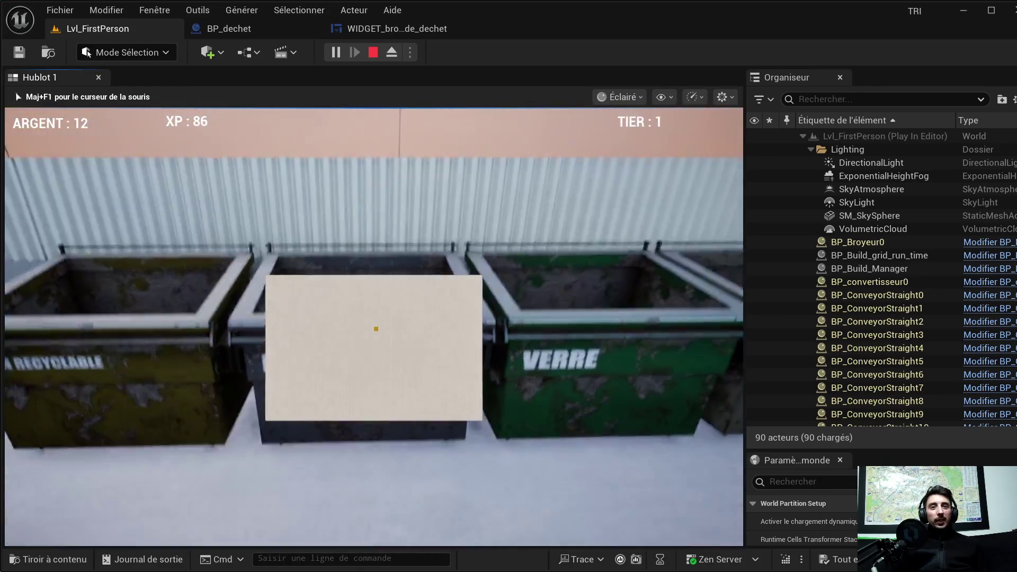
pyautogui.press('w')
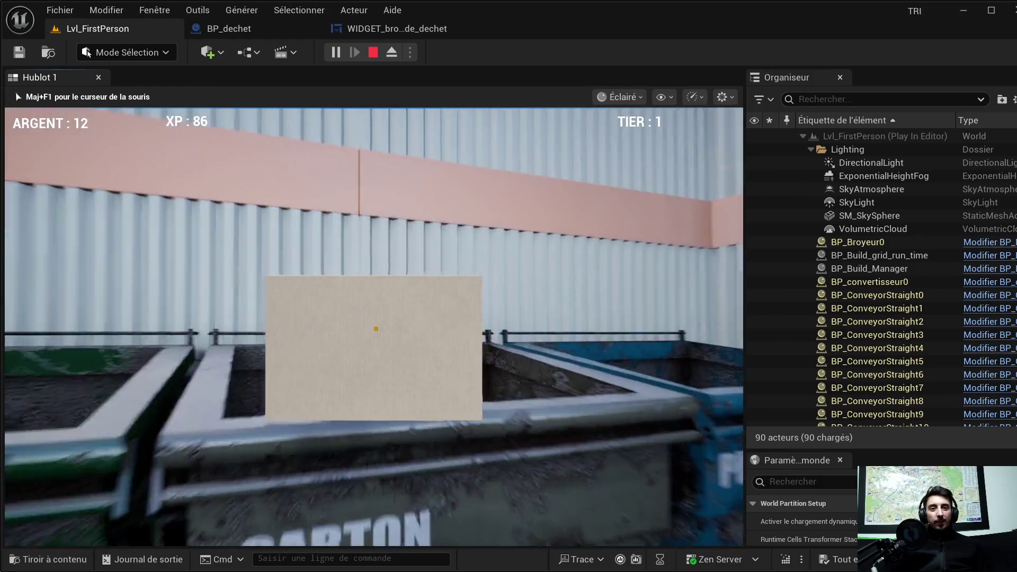
pyautogui.press('e')
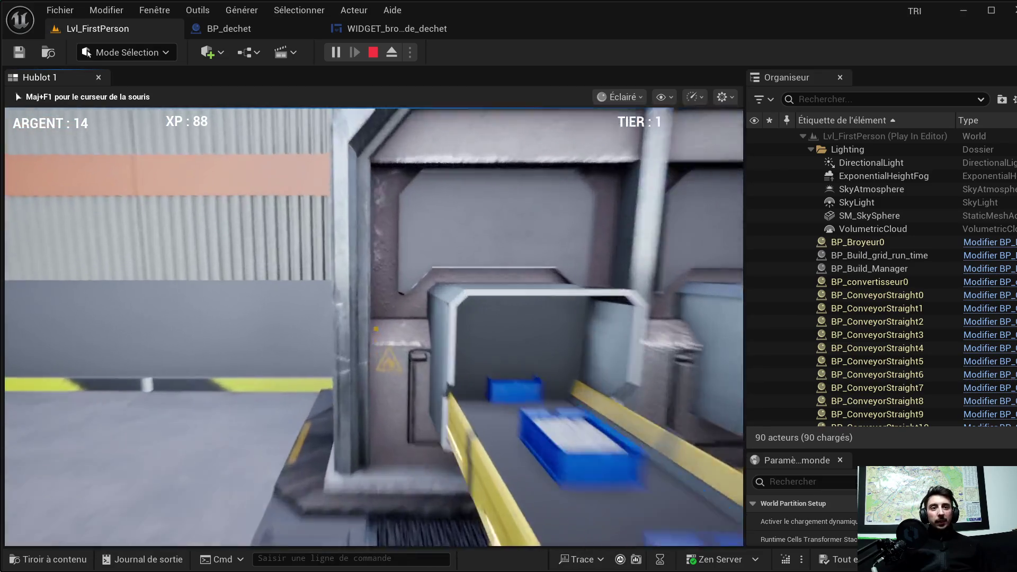
# Choose the plastique broyer shredding contract (10 per minute) at the machine.
pyautogui.press('e')
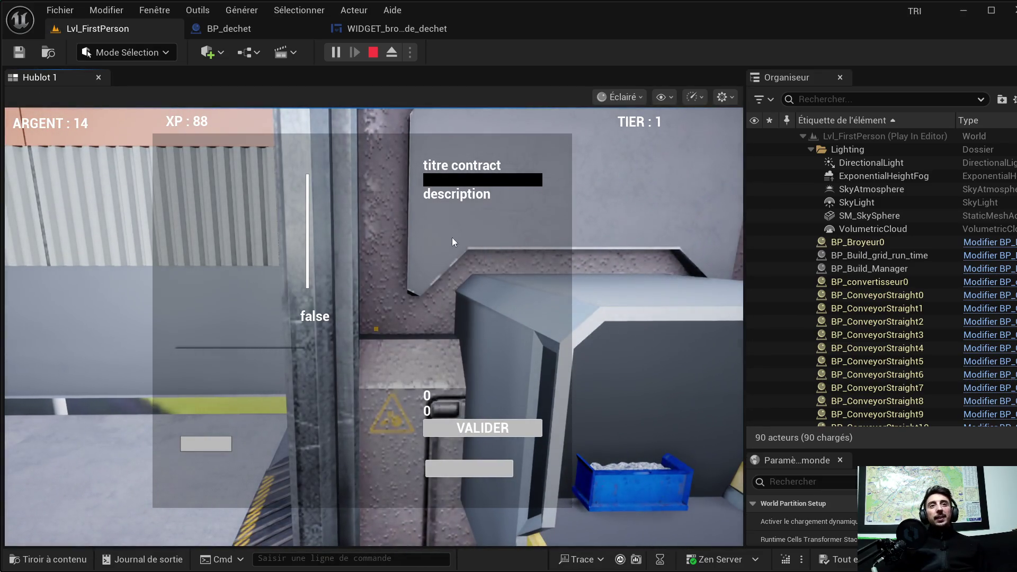
pyautogui.click(225, 307)
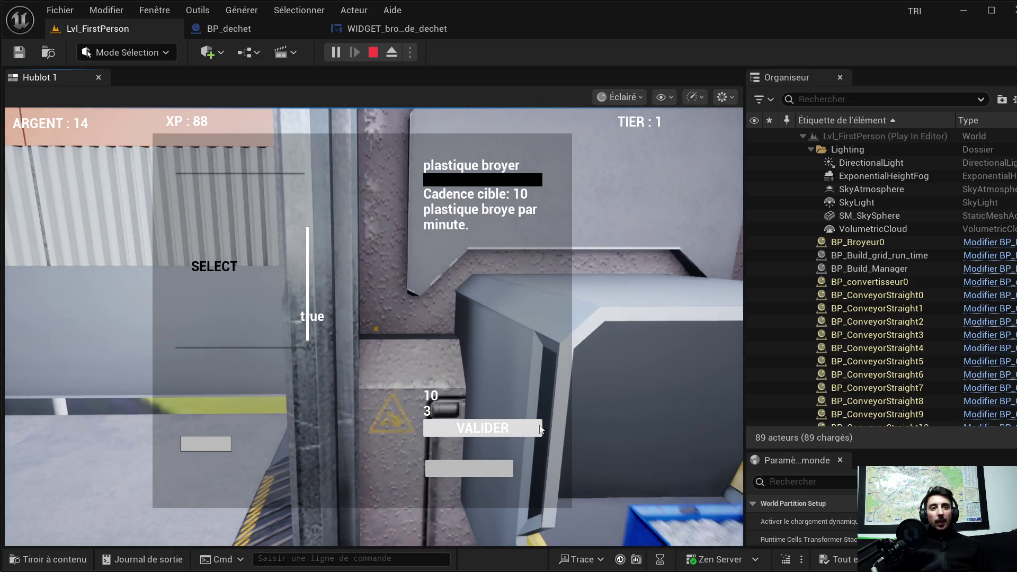
pyautogui.press('e')
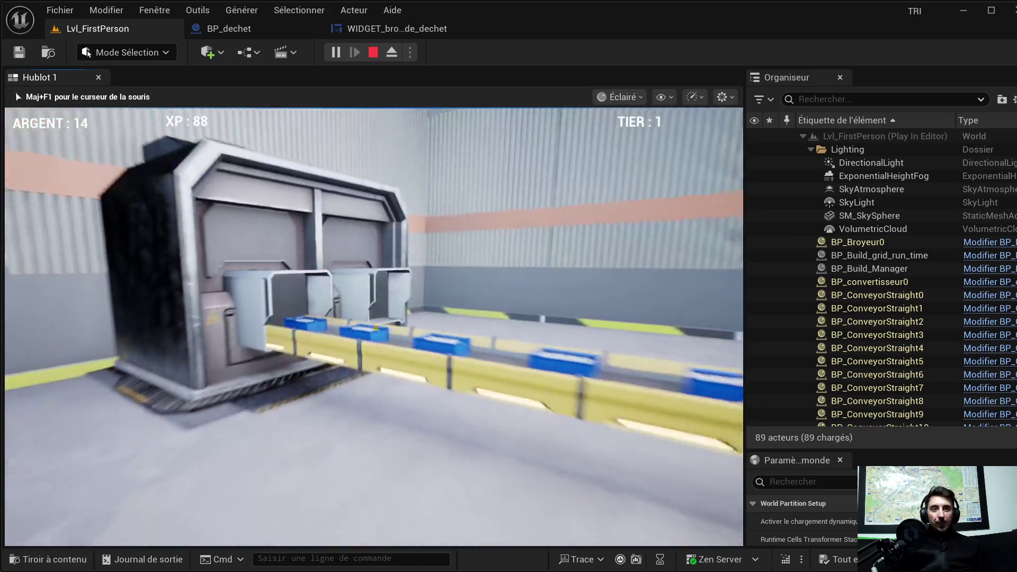
# Walk around the conveyor machine, watching trays feed along the belt.
pyautogui.press('w')
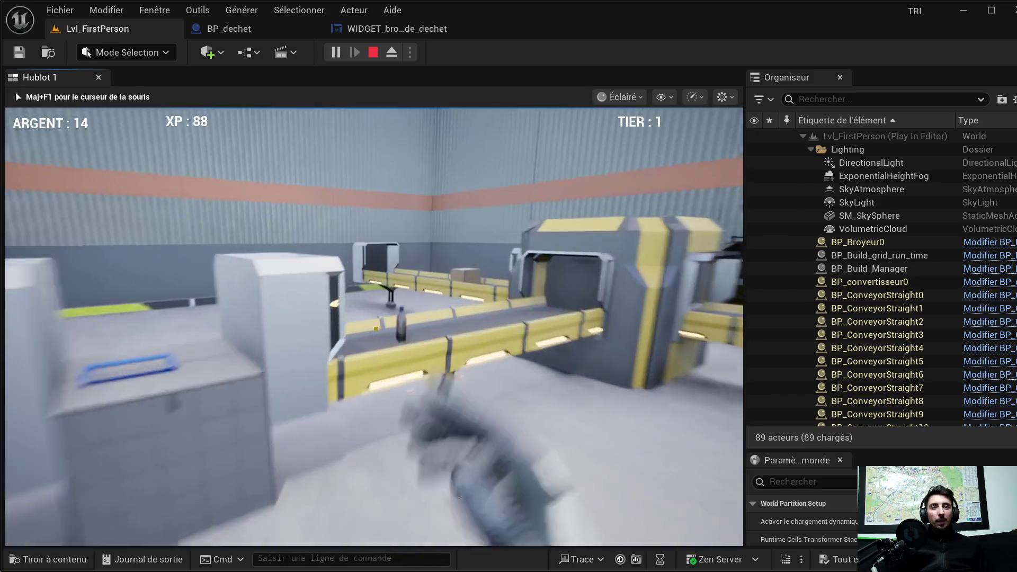
pyautogui.press('a')
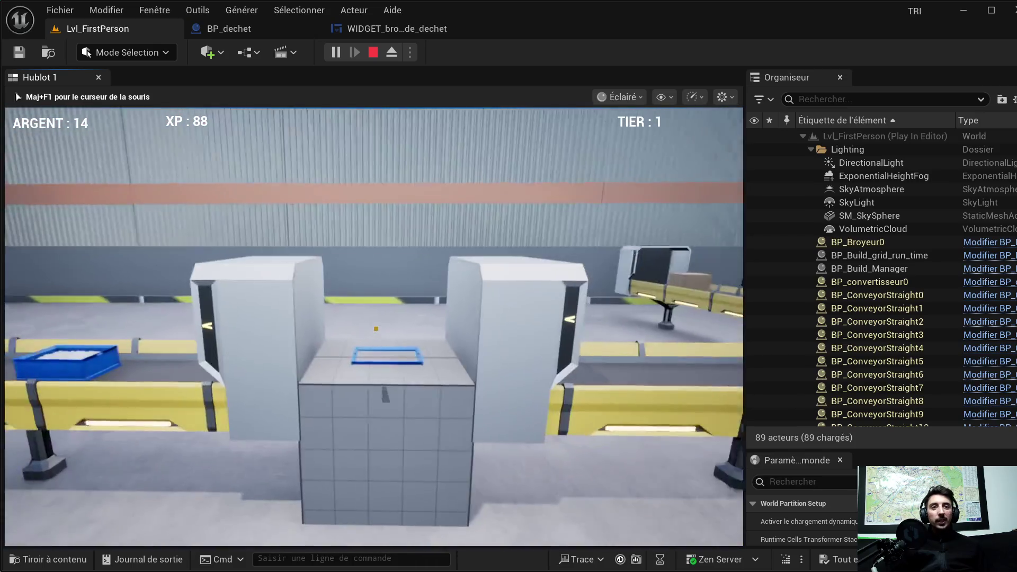
pyautogui.press('a')
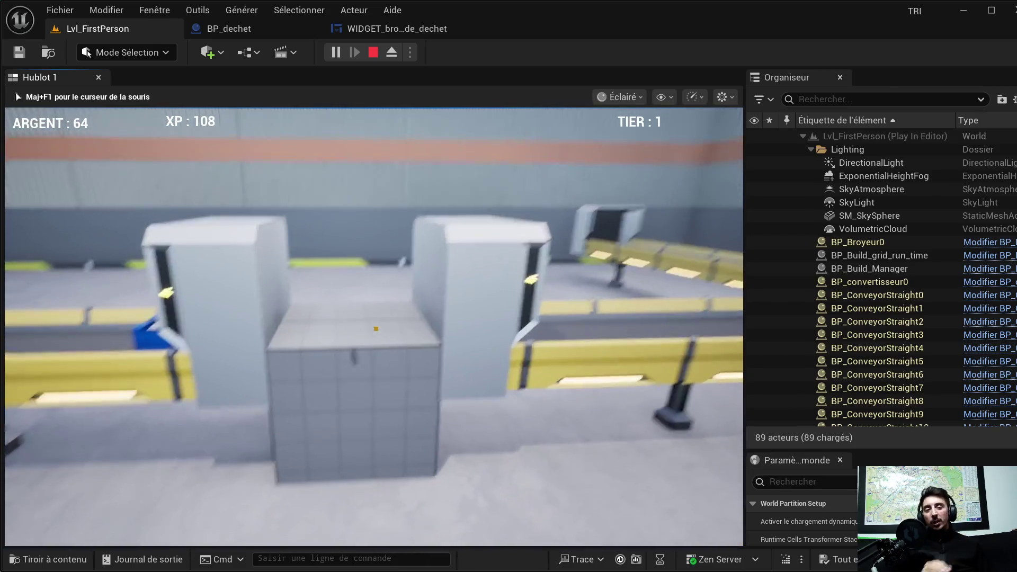
pyautogui.press('a')
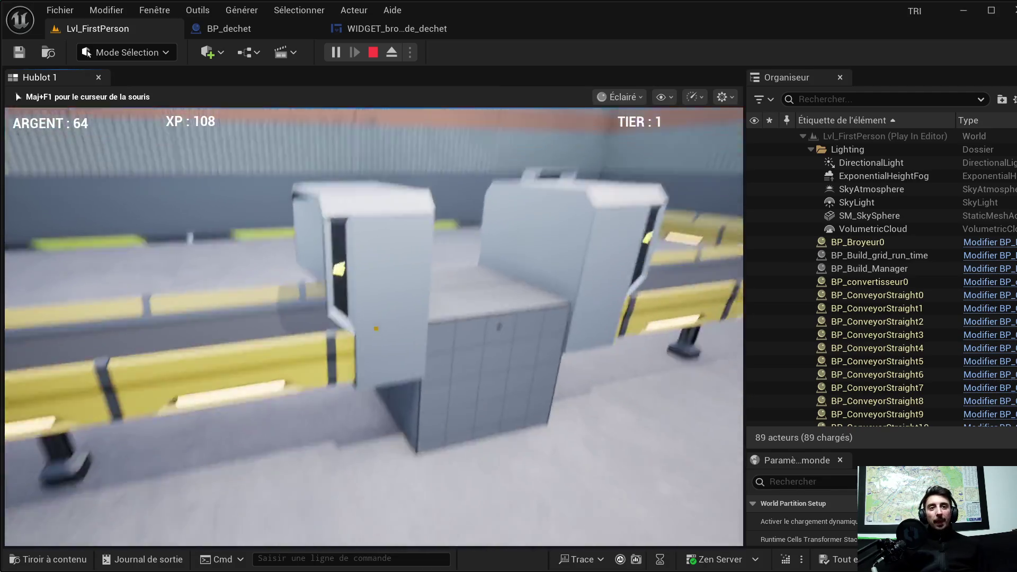
pyautogui.press('w')
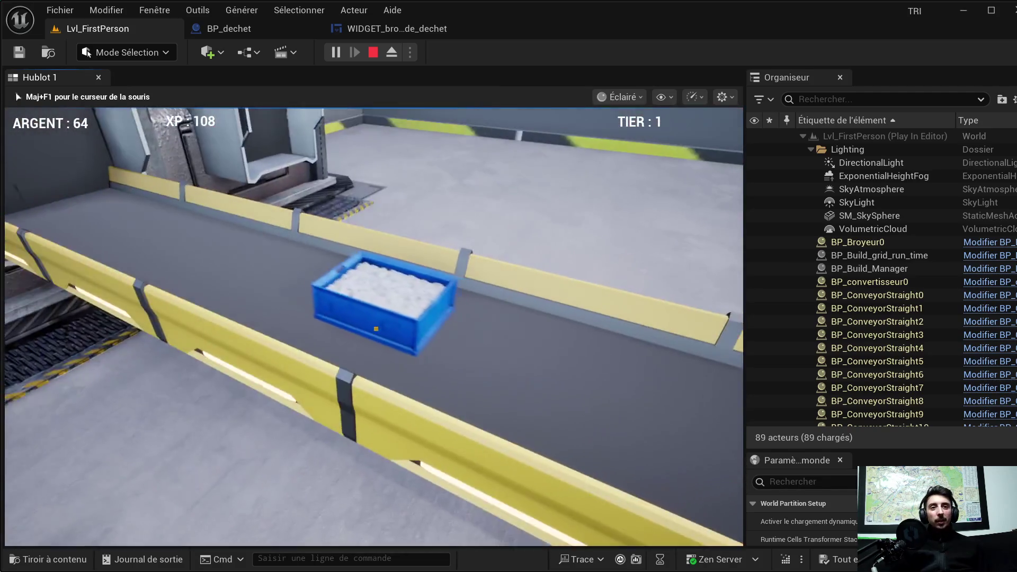
pyautogui.press('s')
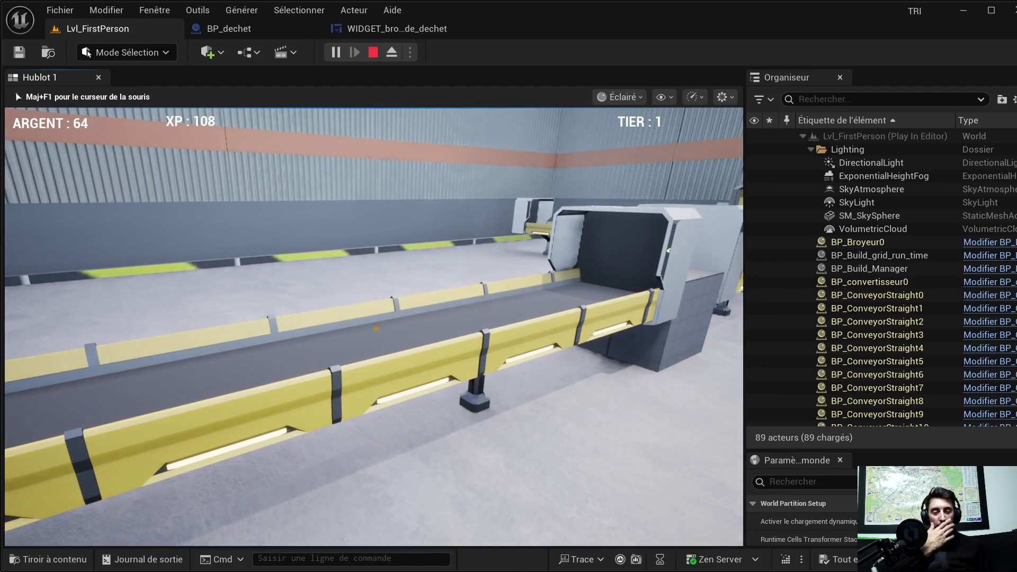
pyautogui.press('w')
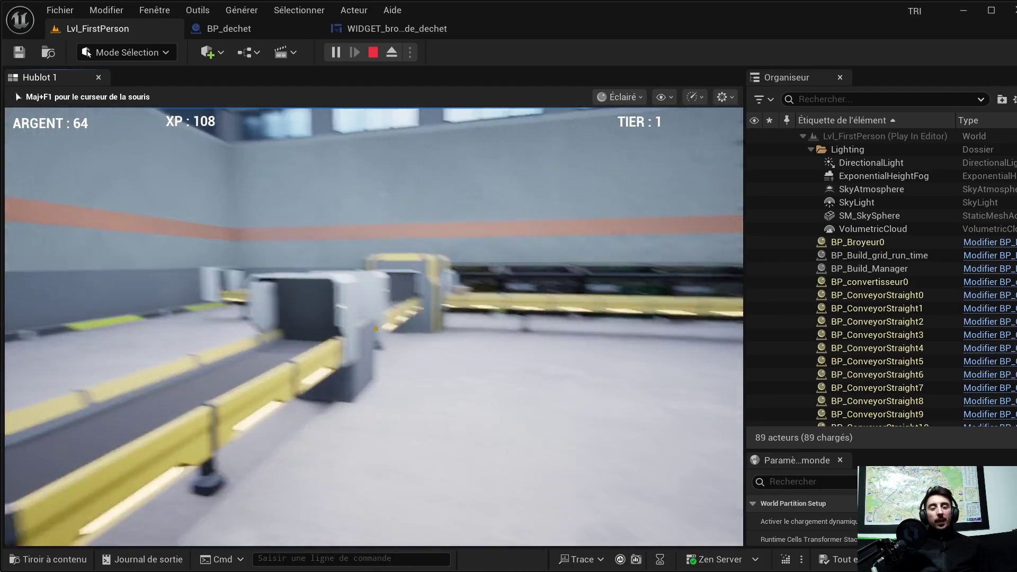
pyautogui.press('w')
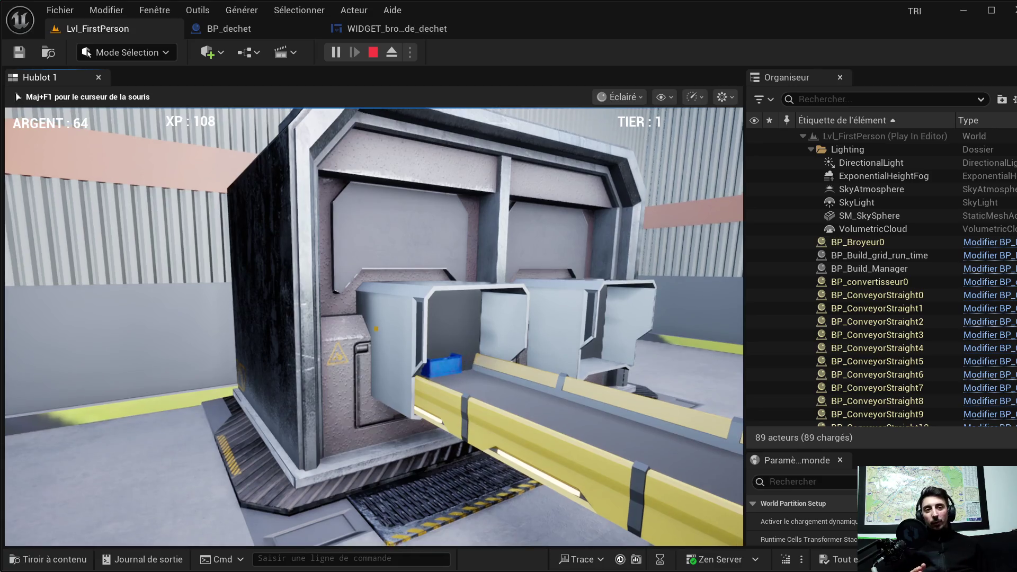
# Follow a bottle along the belt near the bins as ARGENT climbs to 64.
pyautogui.moveTo(376, 328)
pyautogui.press('w')
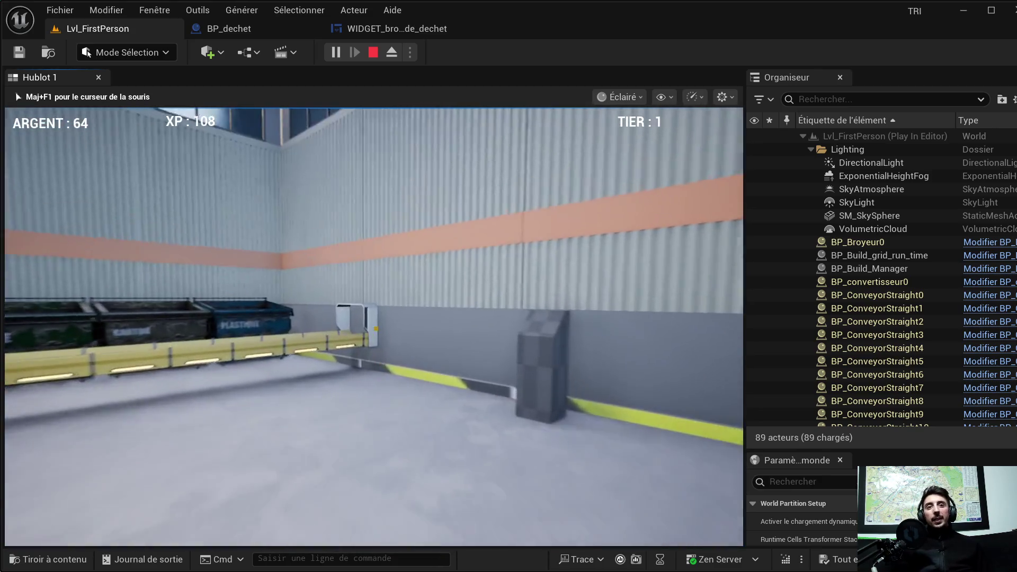
pyautogui.press('d')
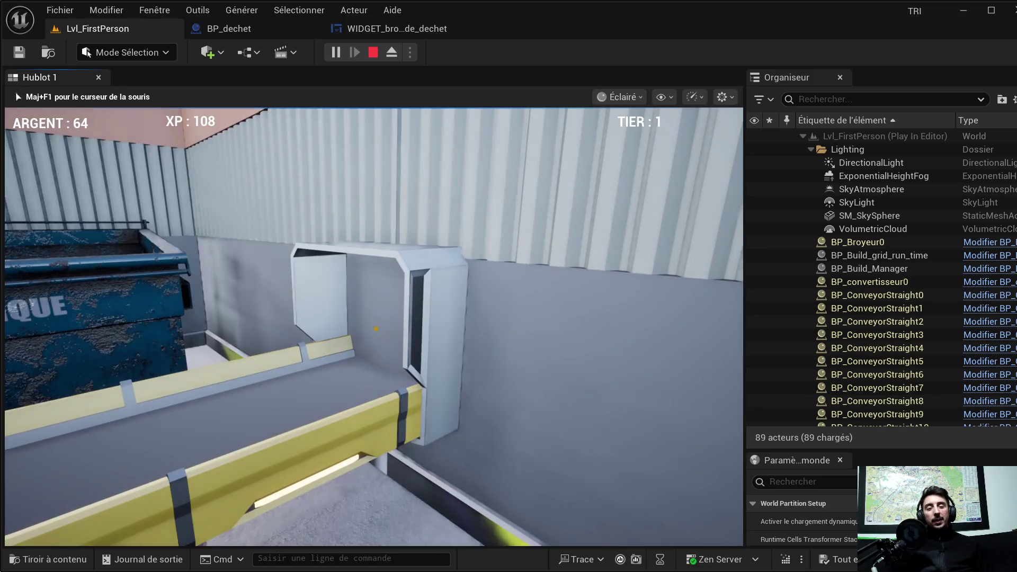
pyautogui.press('a')
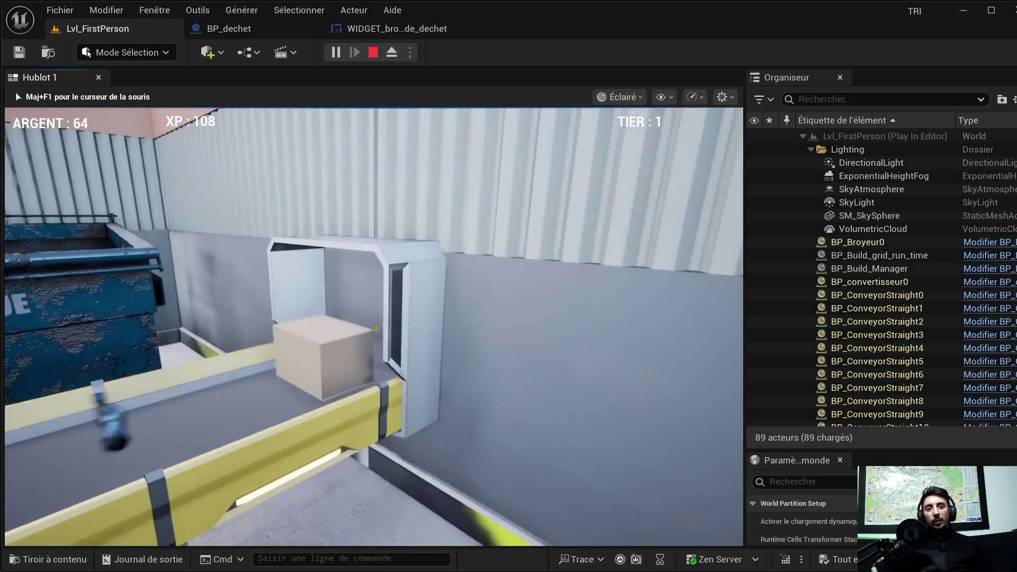
pyautogui.press('a')
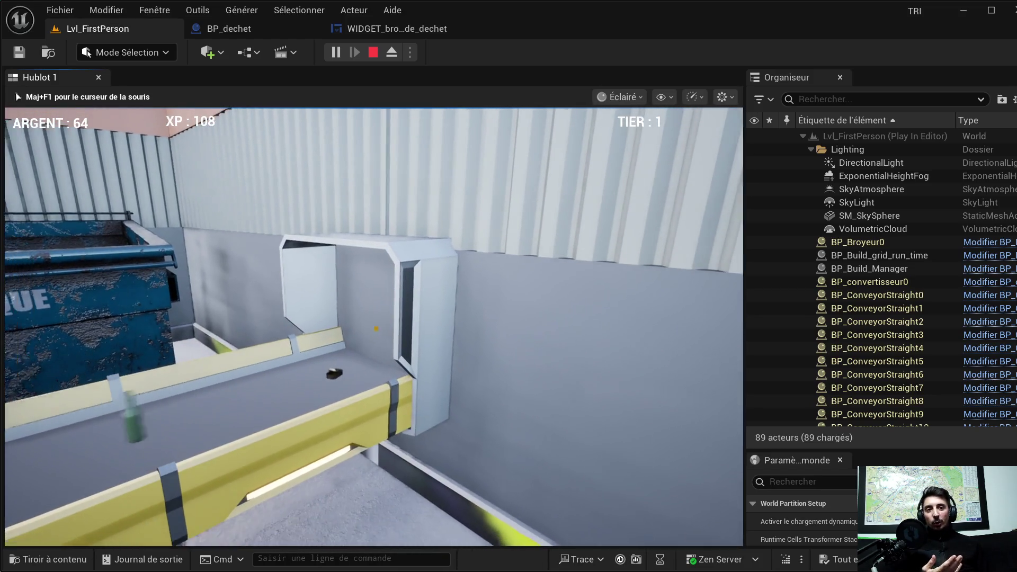
pyautogui.press('a')
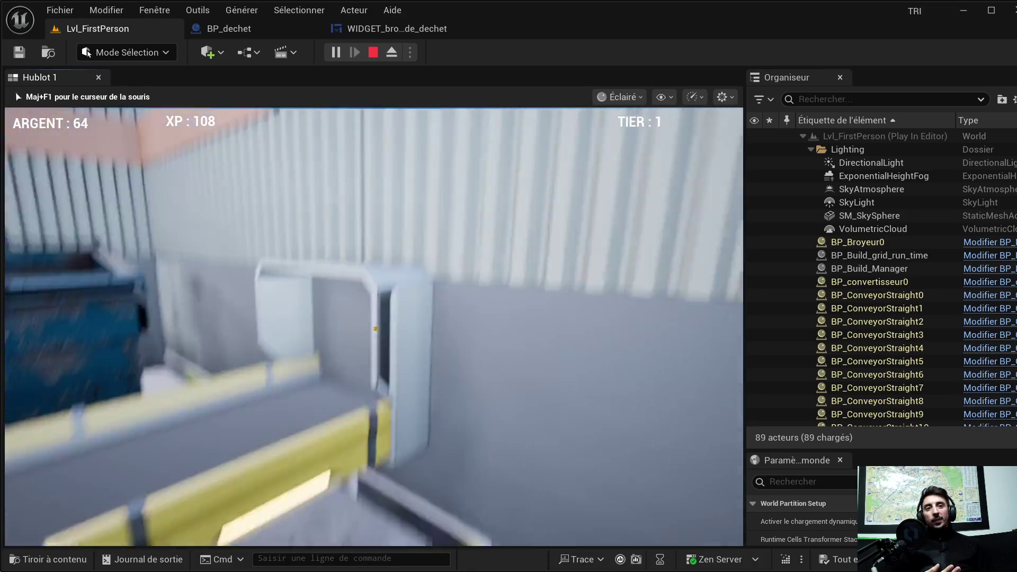
pyautogui.press('s')
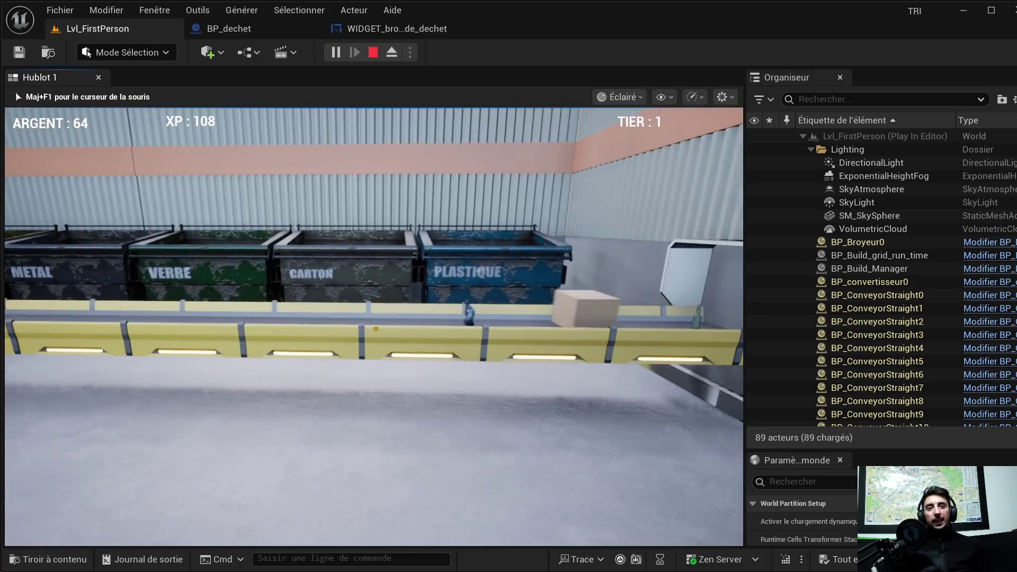
pyautogui.press('w')
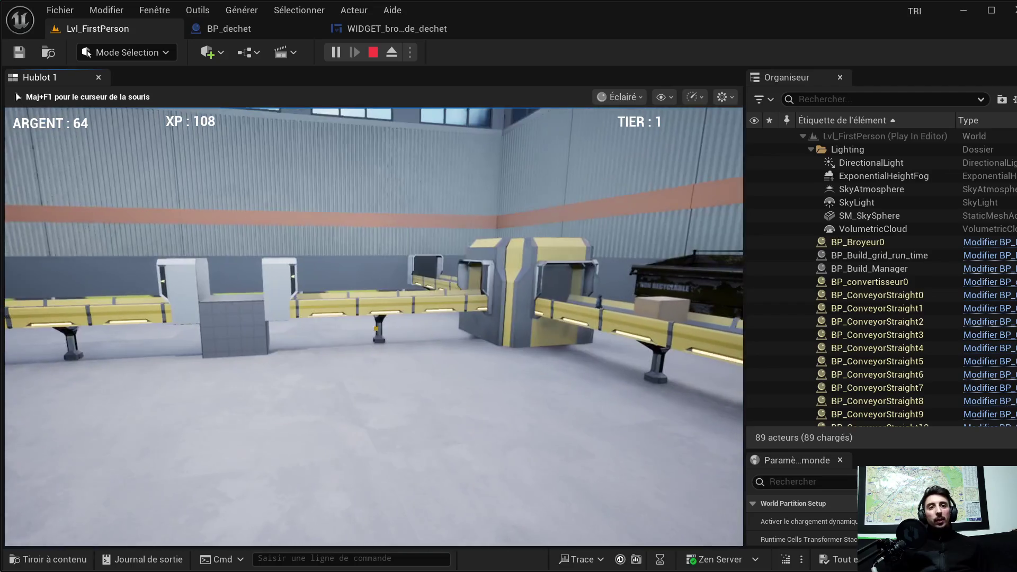
pyautogui.moveTo(376, 328)
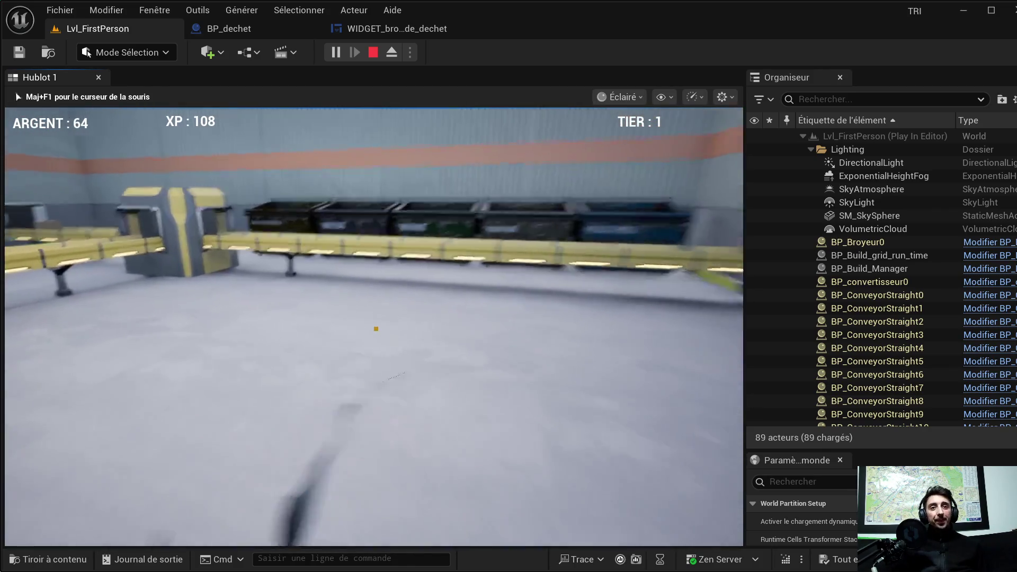
# Preview placing a broyeur de dechet building near the sorting bins, then leave the build menu.
pyautogui.press('e')
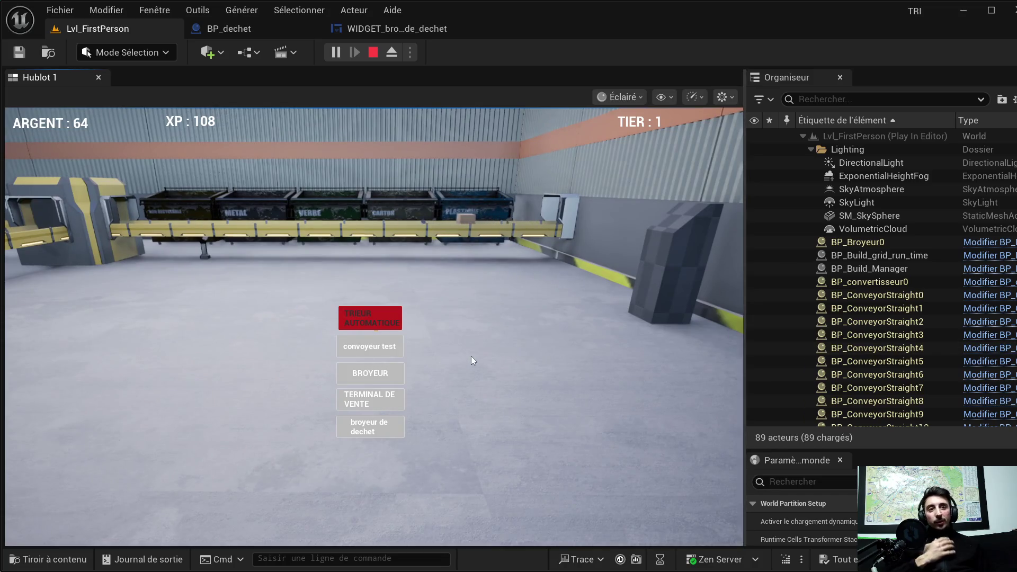
pyautogui.click(395, 347)
pyautogui.moveTo(376, 328)
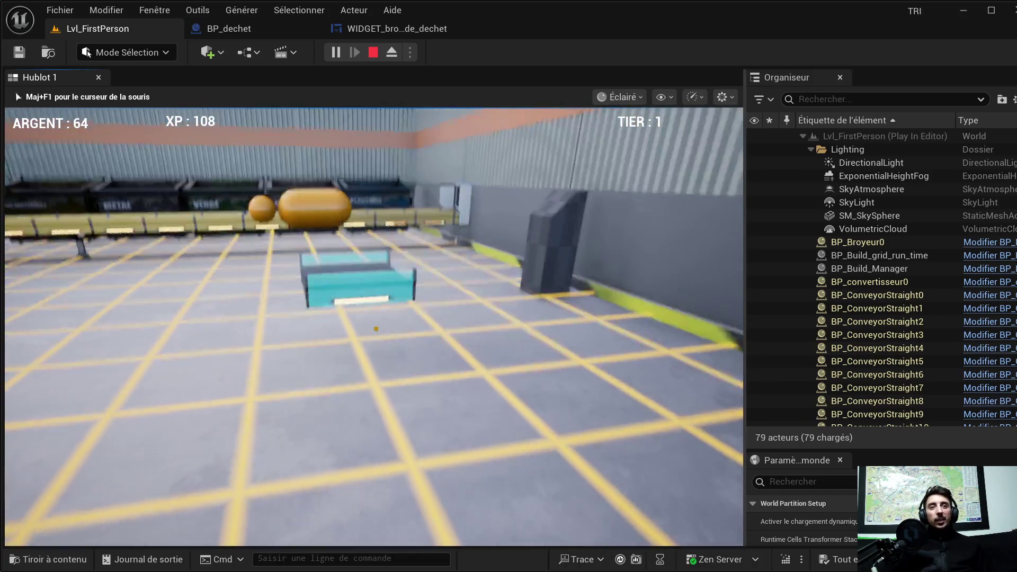
pyautogui.press('w')
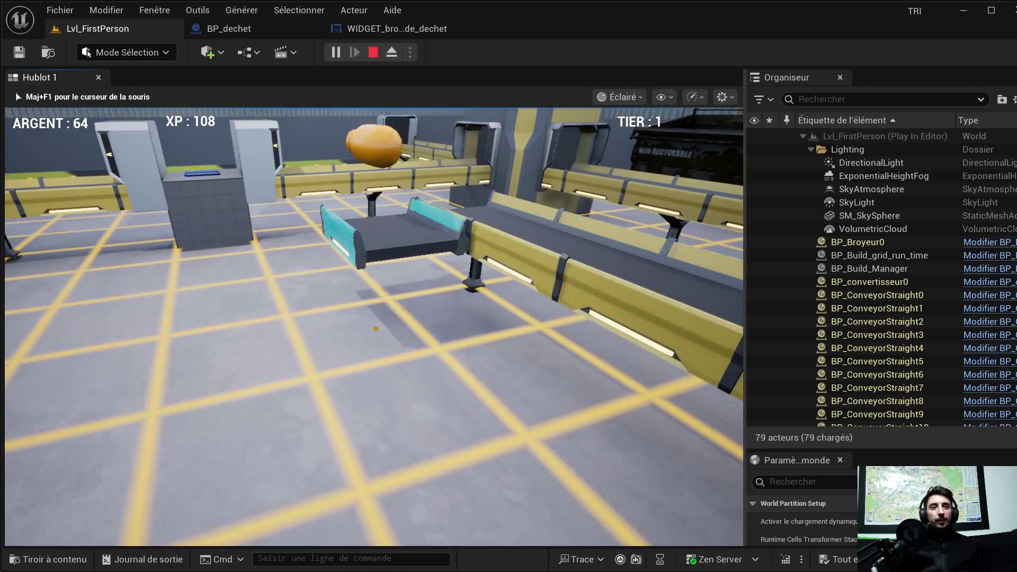
pyautogui.press('b')
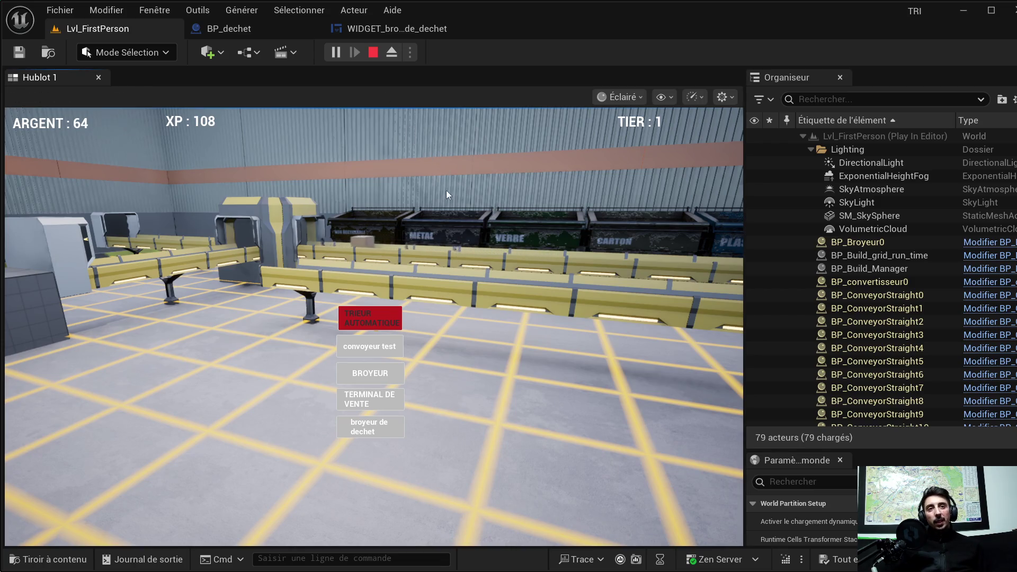
pyautogui.press('b')
# Reassign the waste type sent to the sorter's GAUCHE (left) exit.
pyautogui.press('w')
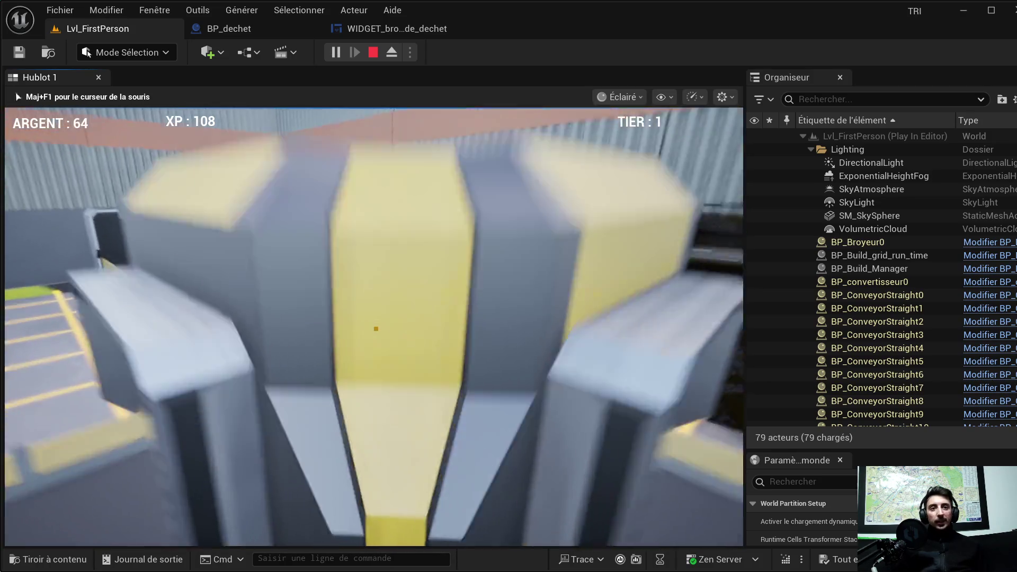
pyautogui.press('e')
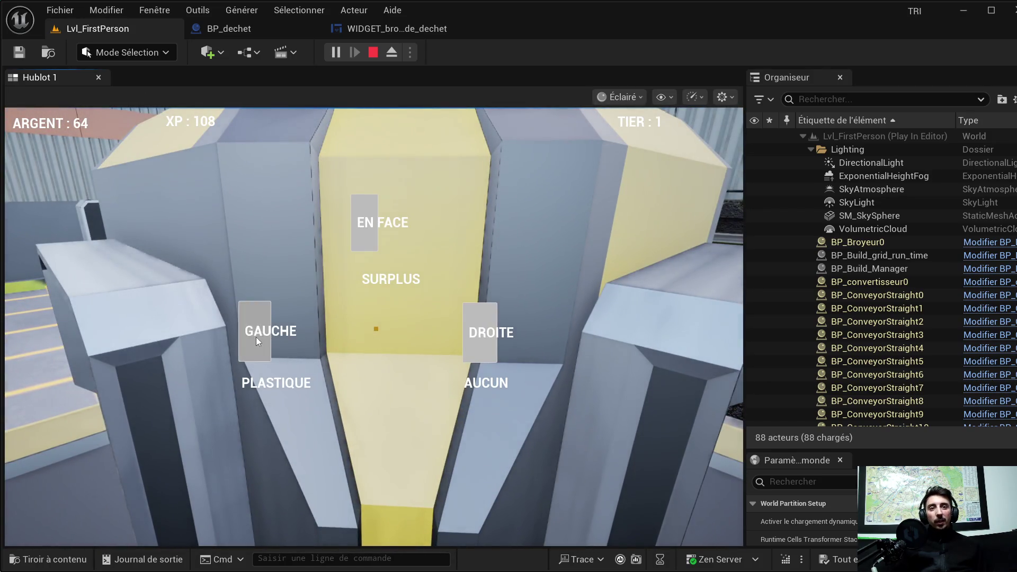
pyautogui.click(256, 337)
pyautogui.click(524, 279)
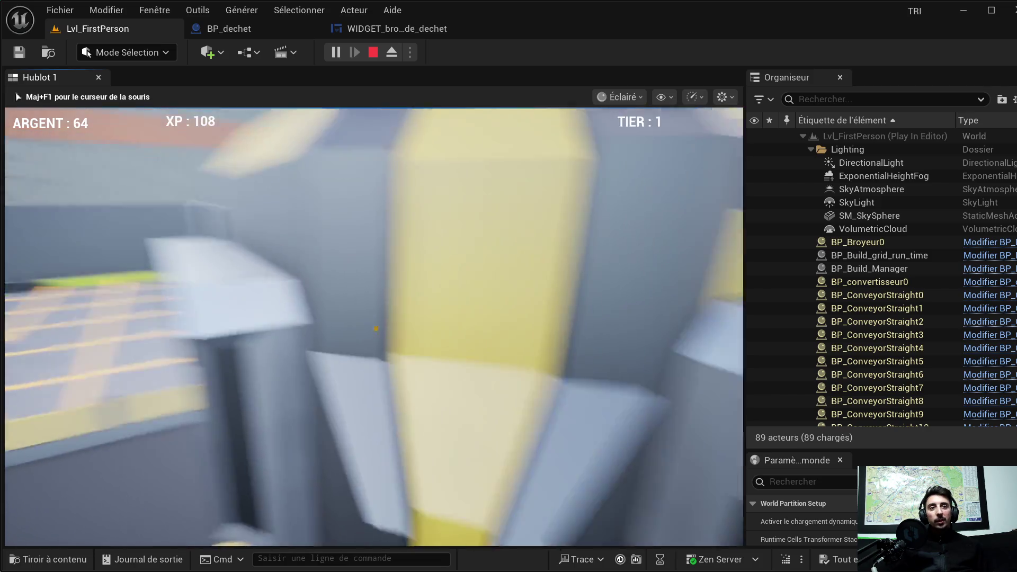
# Show the supply machine's readout: 40% efficiency, 35,265 output per minute.
pyautogui.press('s')
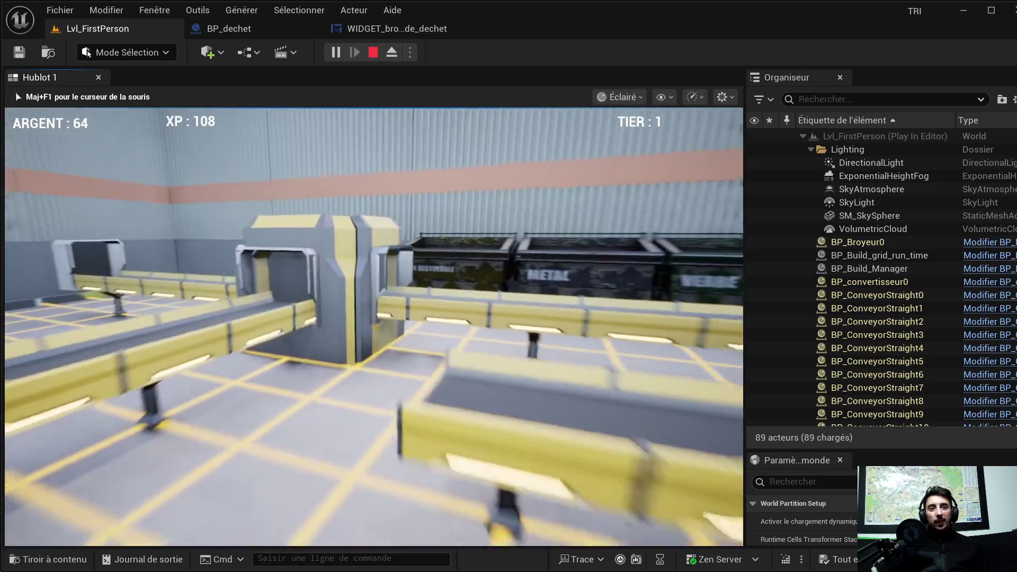
pyautogui.press('w')
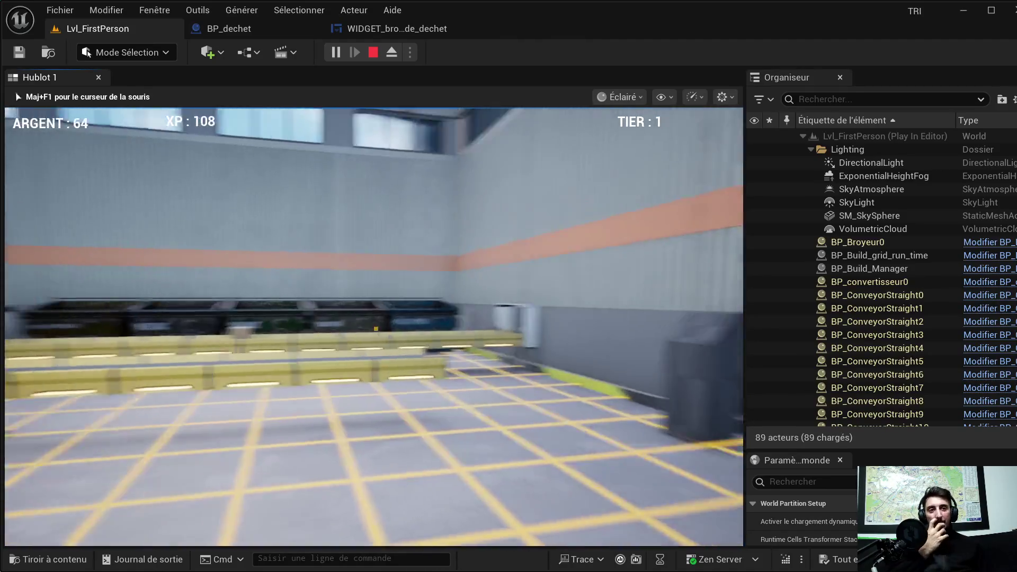
pyautogui.press('w')
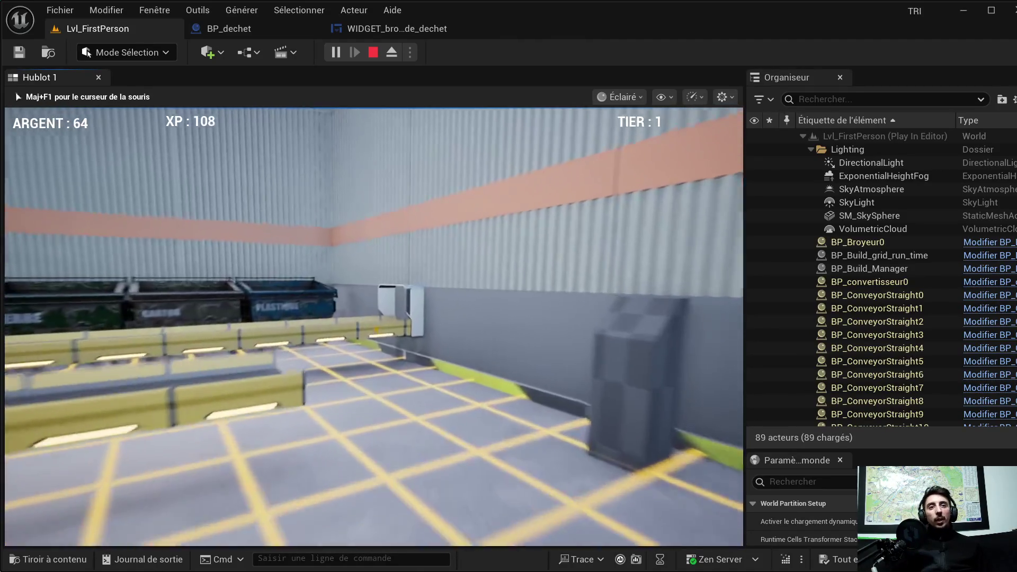
pyautogui.press('e')
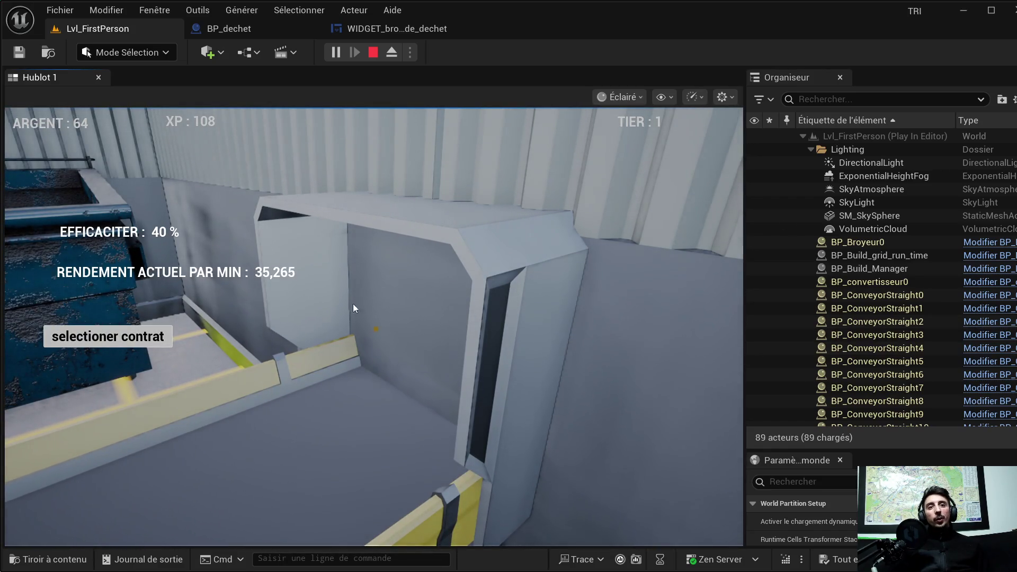
# Give the supply machine the dechet electronique contract and validate it to resume play.
pyautogui.click(96, 344)
pyautogui.scroll(-5, 240, 250)
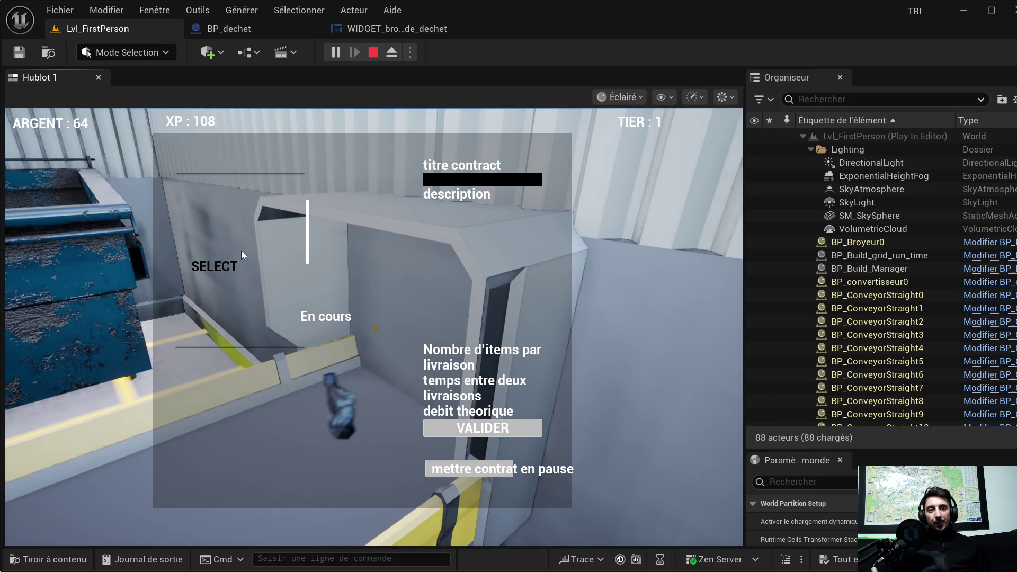
pyautogui.click(240, 270)
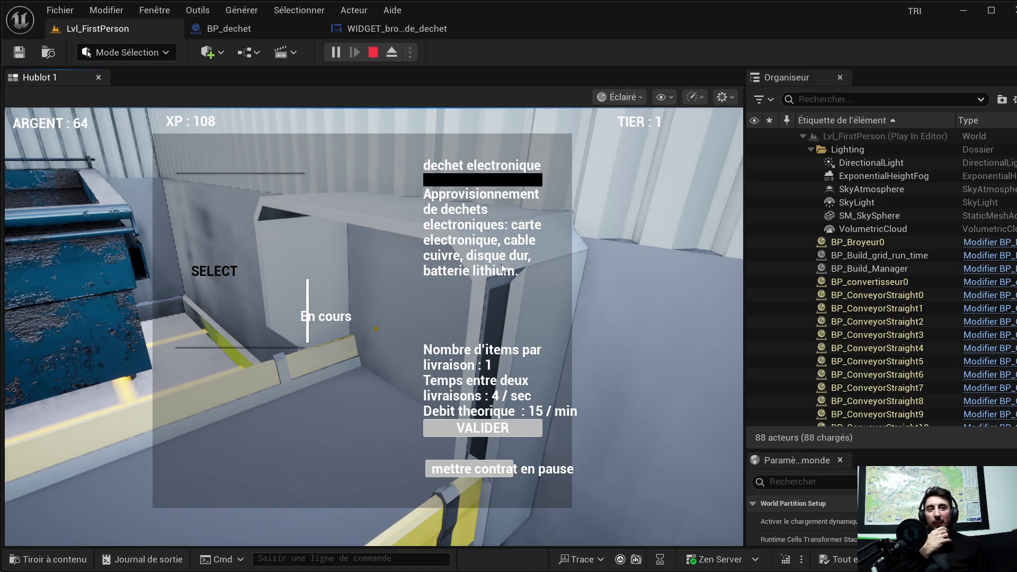
pyautogui.click(616, 361)
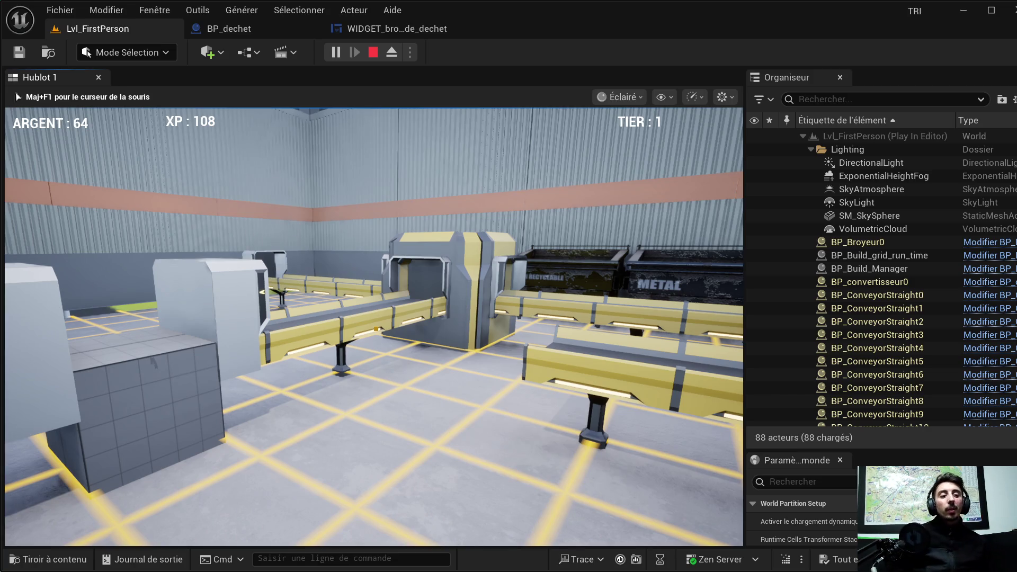
# Open the console command prompt under the viewport with the tilde key.
pyautogui.moveTo(376, 328)
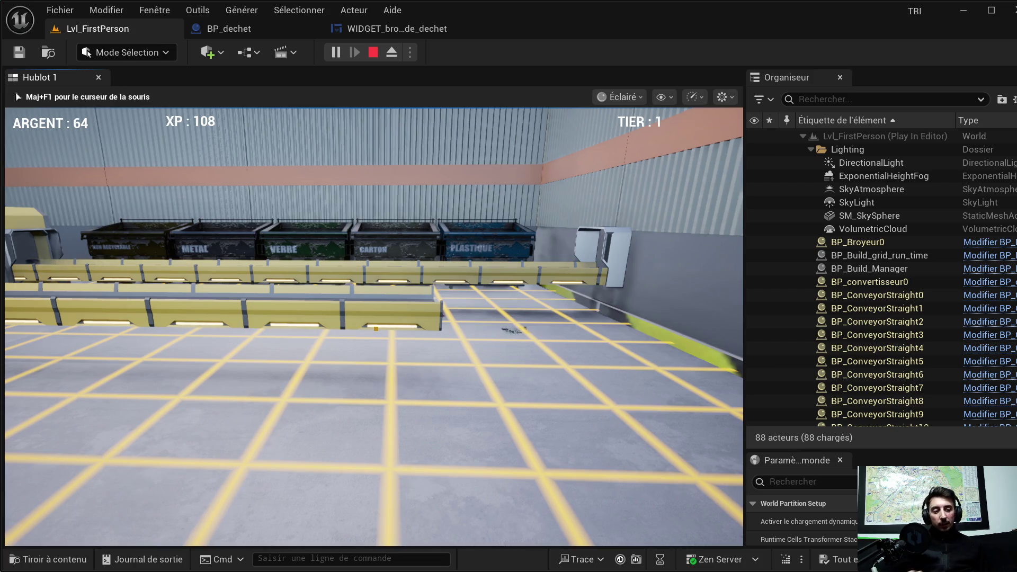
pyautogui.press('`')
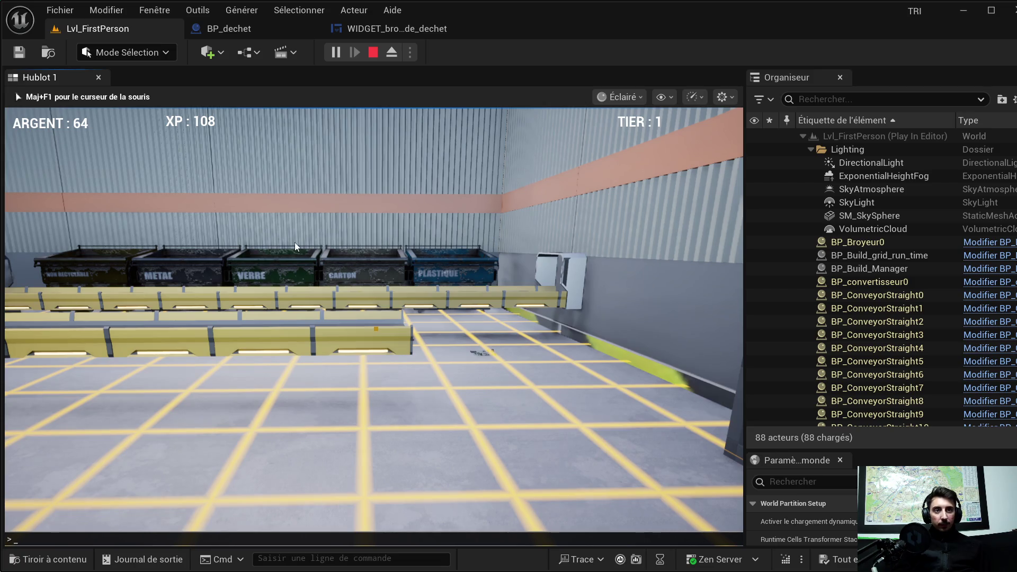
# Stop the play-in-editor session and switch to the Chrome window showing the Twitch stream.
pyautogui.click(373, 52)
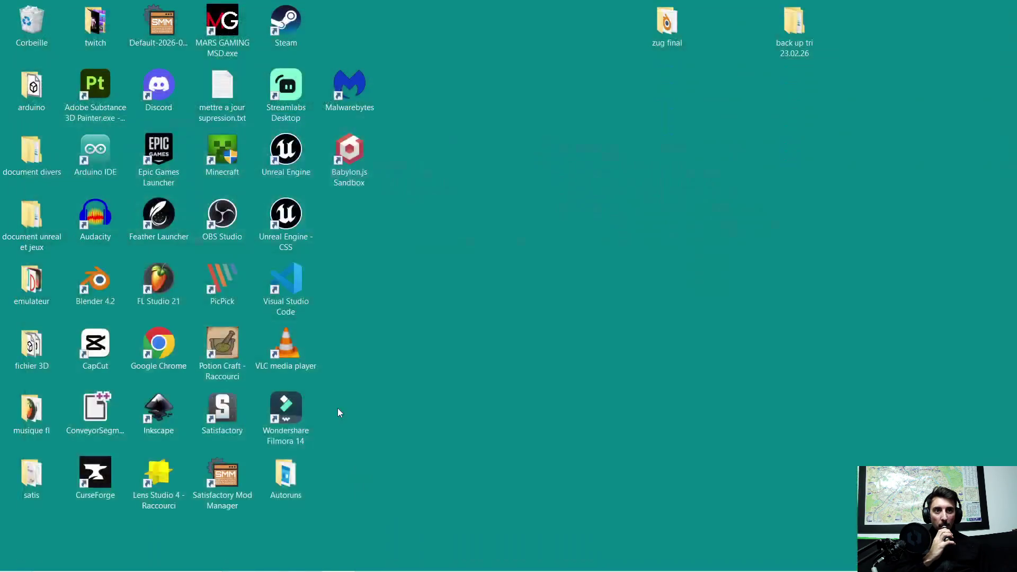
pyautogui.moveTo(337, 570)
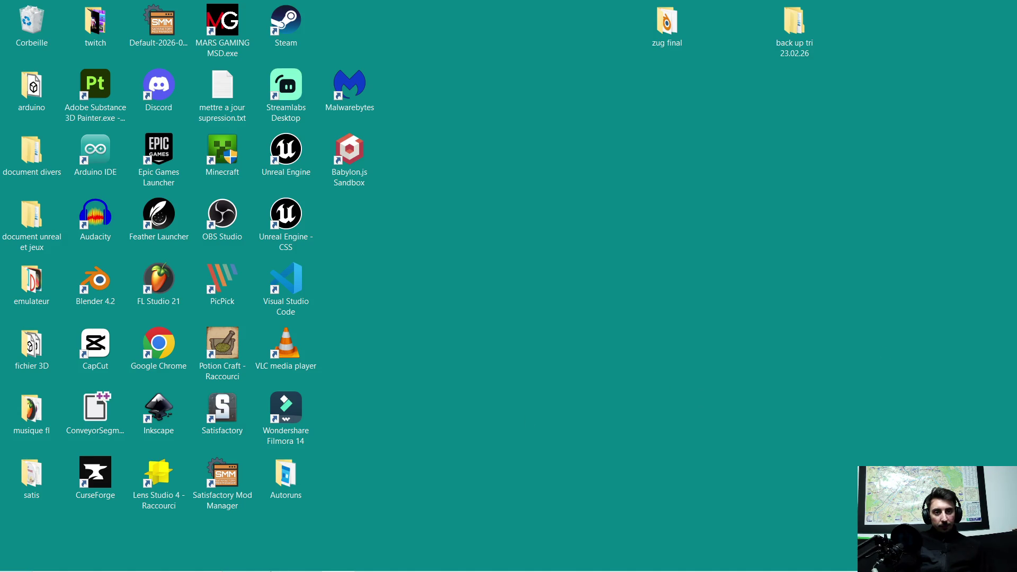
pyautogui.moveTo(289, 558)
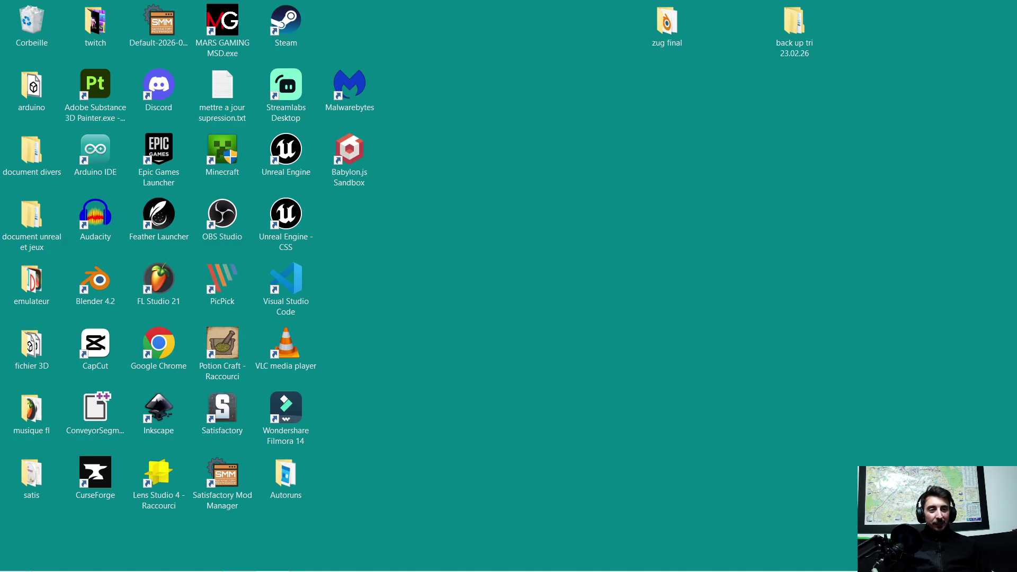
pyautogui.hotkey('alt', 'Tab')
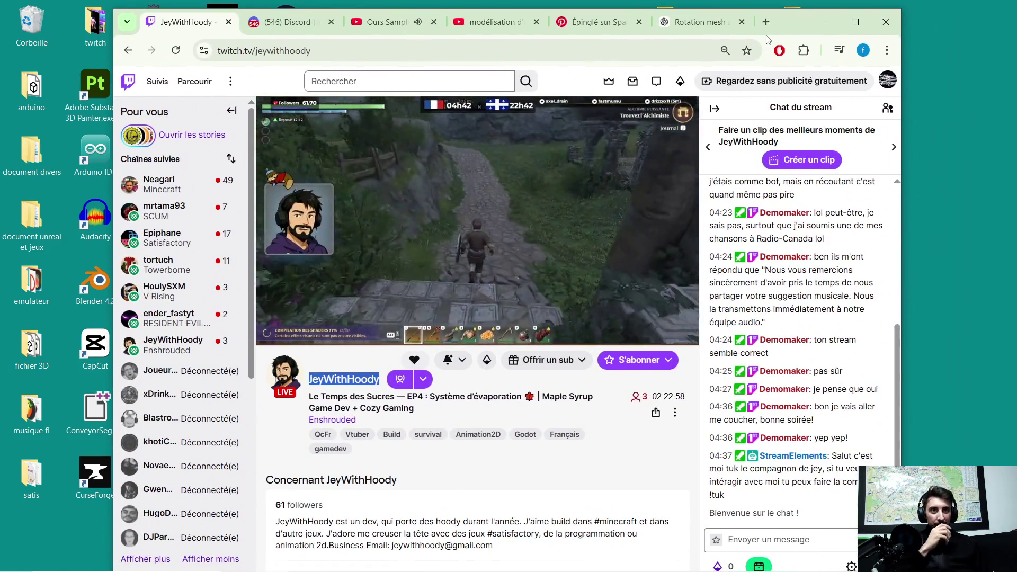
# Search Twitch for 'bull' using the search bar's suggestion.
pyautogui.click(382, 77)
pyautogui.write('bi')
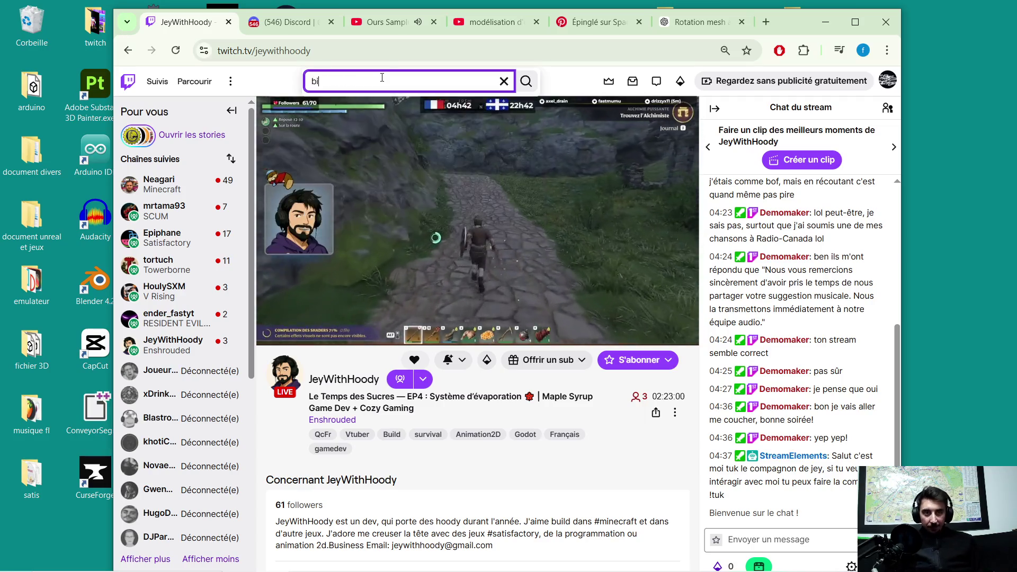
pyautogui.write('ull')
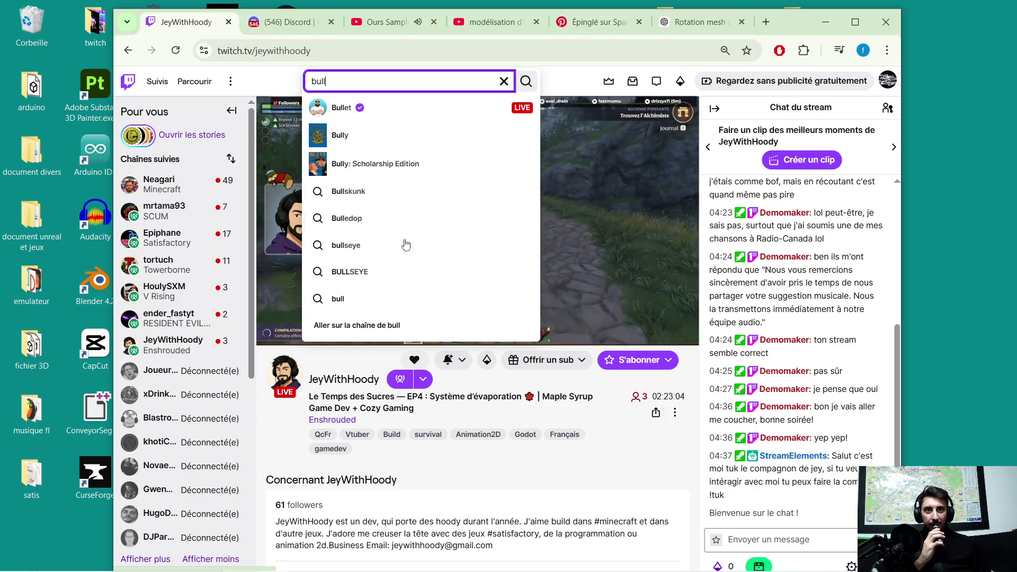
pyautogui.click(347, 300)
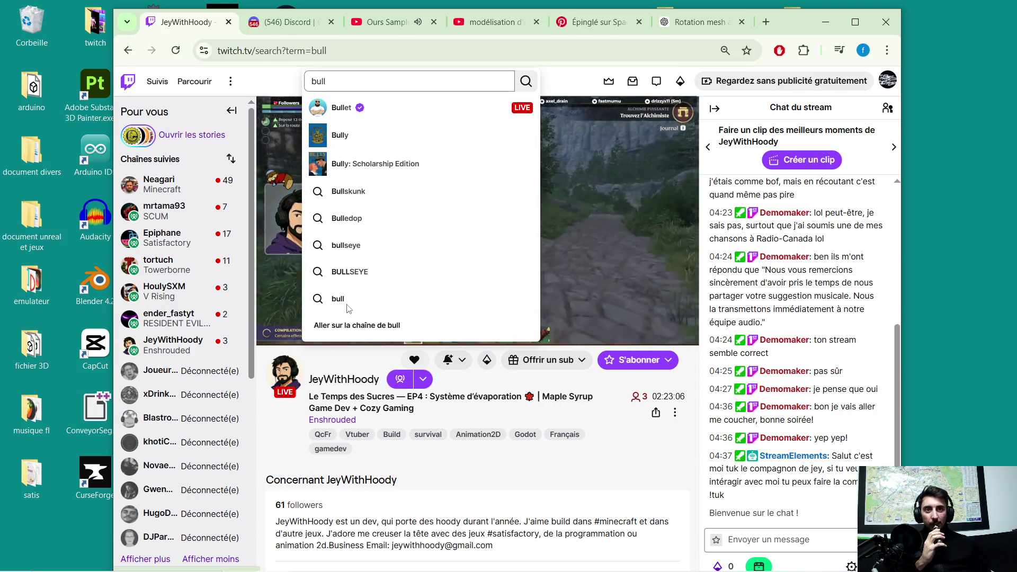